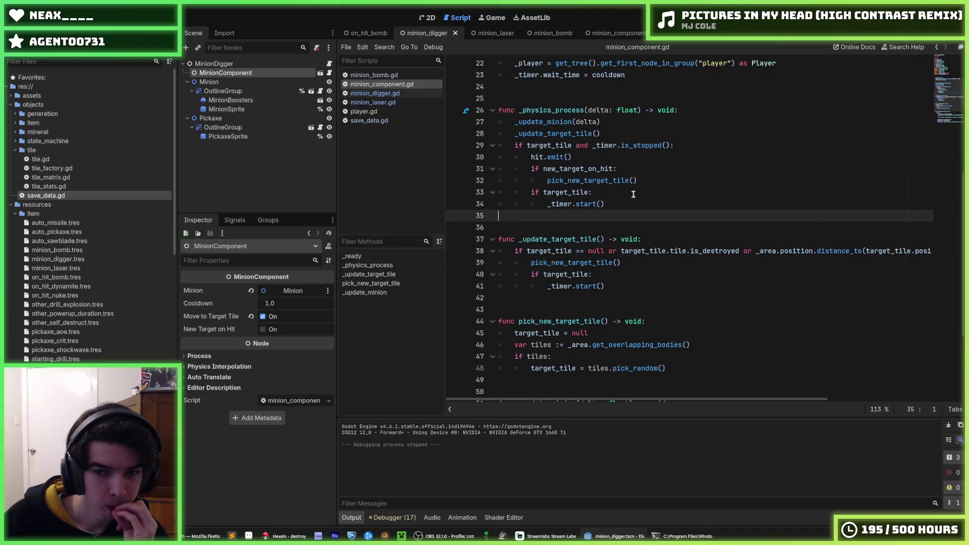
Step: Test-run the minion game with F5, then stop it with F8
{"action": "key", "text": "F5"}
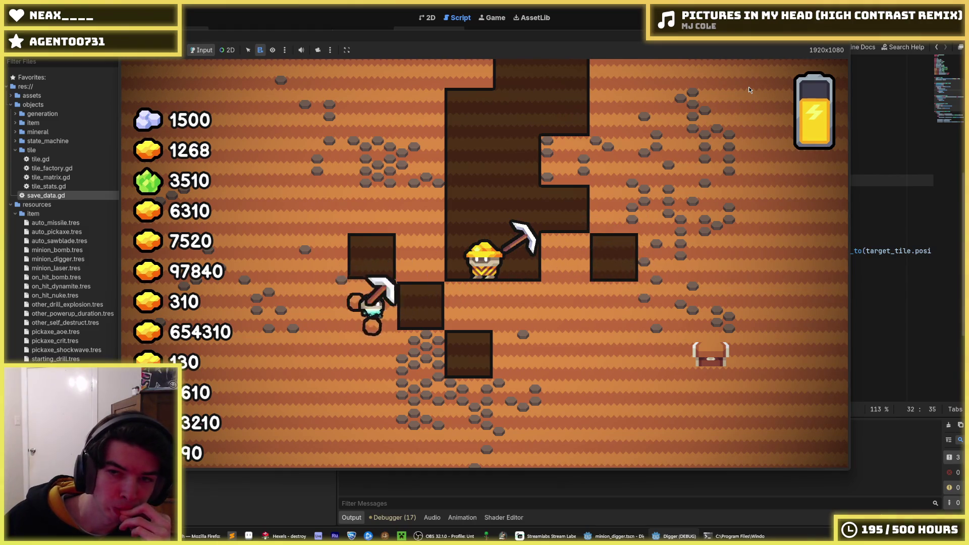
{"action": "key", "text": "F8"}
{"action": "left_click", "coordinate": [687, 204]}
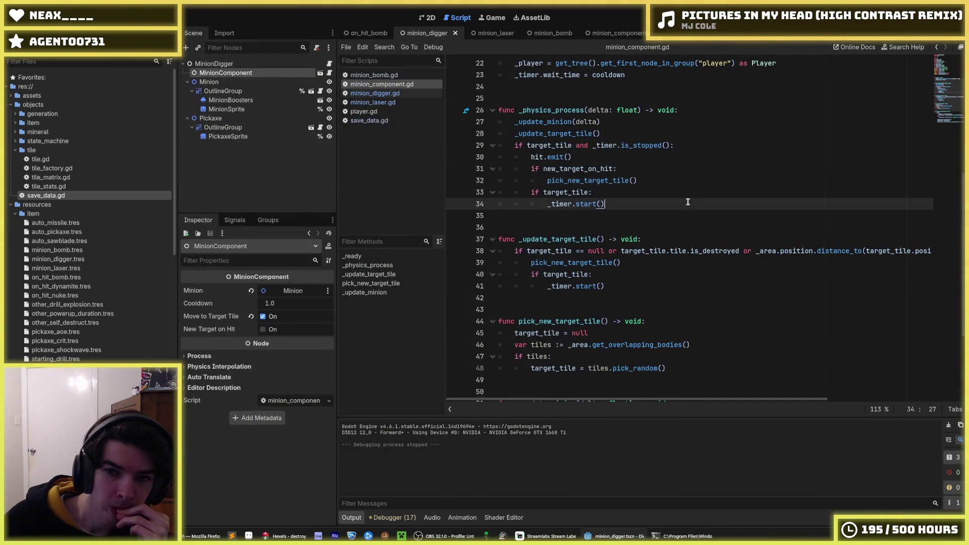
Step: Review minion_digger.gd and the commented flip_h line in minion_laser.gd, then bring up minion_bomb.gd
{"action": "left_click", "coordinate": [393, 94]}
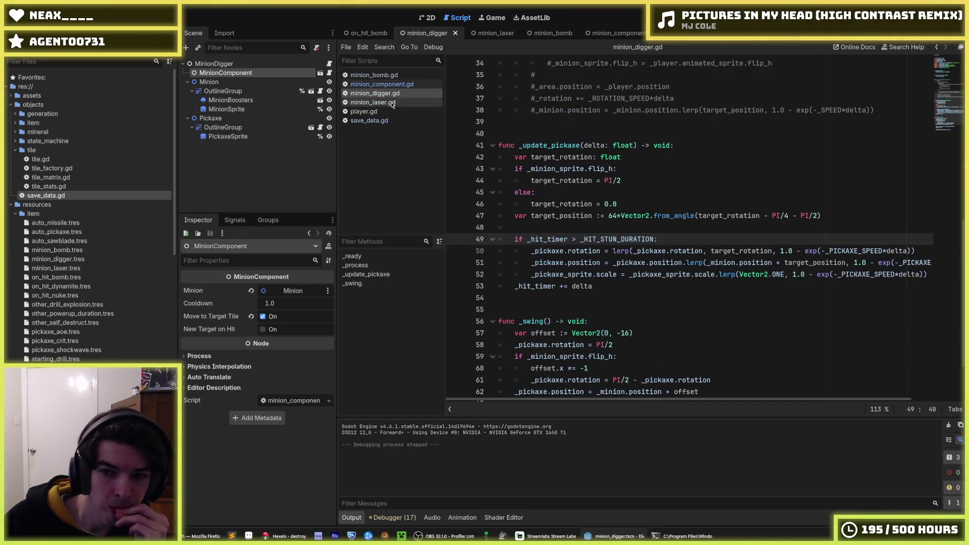
{"action": "left_click", "coordinate": [393, 102]}
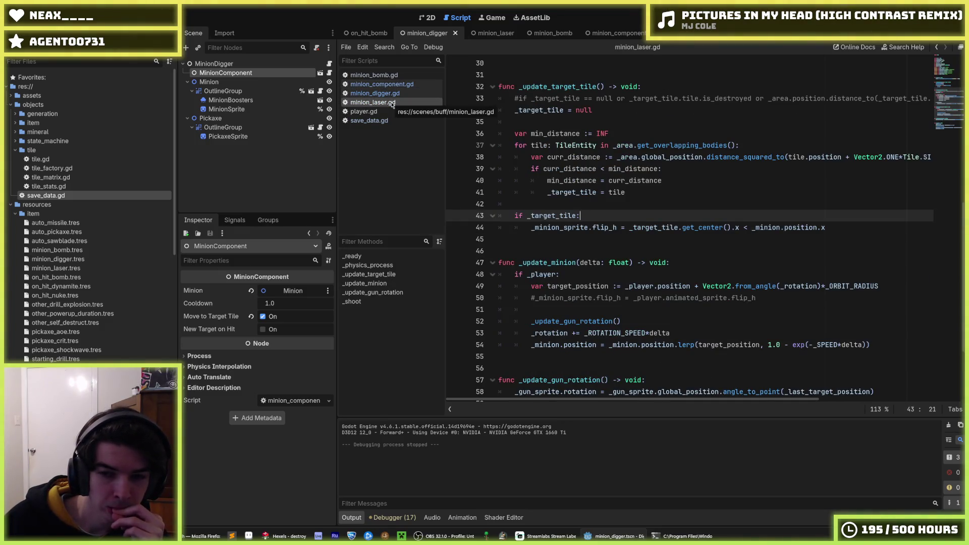
{"action": "scroll", "coordinate": [756, 242], "scroll_direction": "down", "scroll_amount": 1}
{"action": "left_click", "coordinate": [774, 264]}
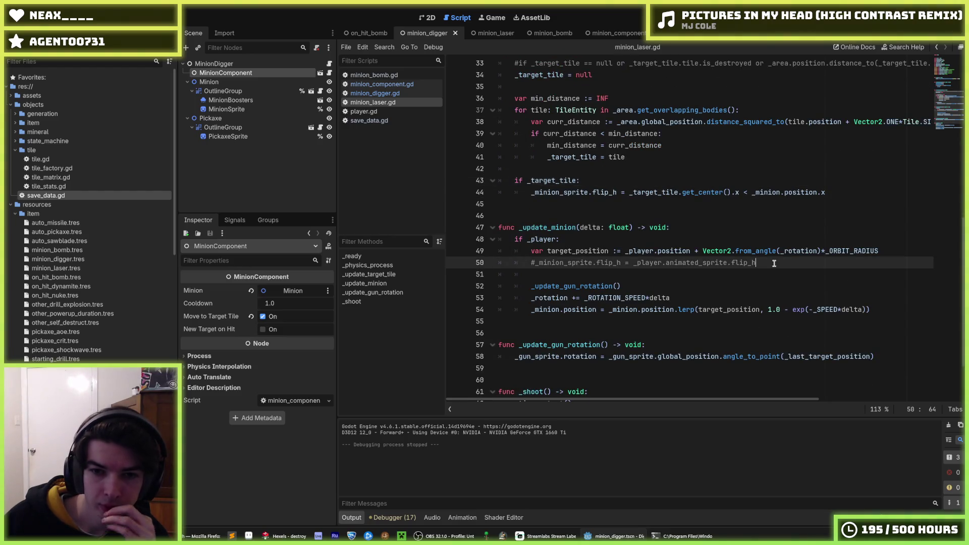
{"action": "scroll", "coordinate": [624, 242], "scroll_direction": "up", "scroll_amount": 1}
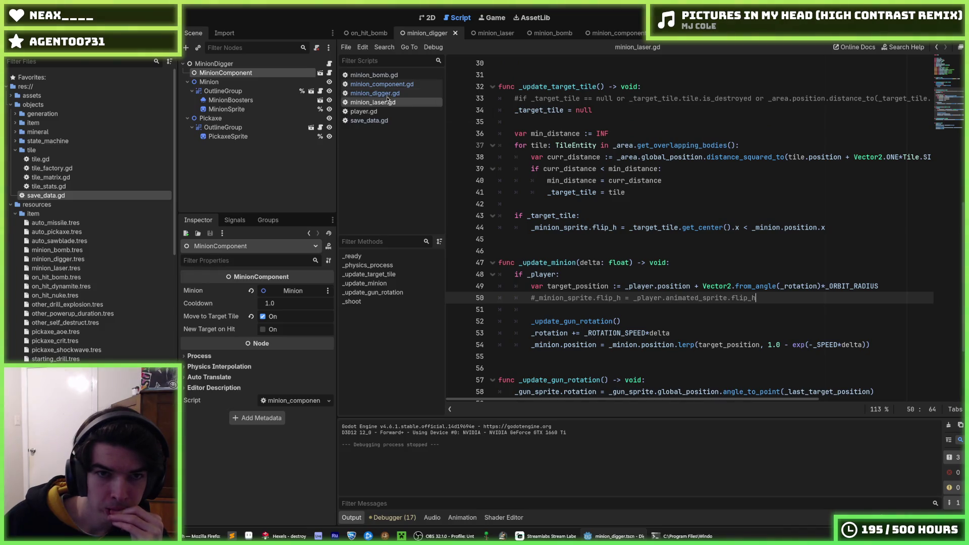
{"action": "left_click", "coordinate": [386, 76]}
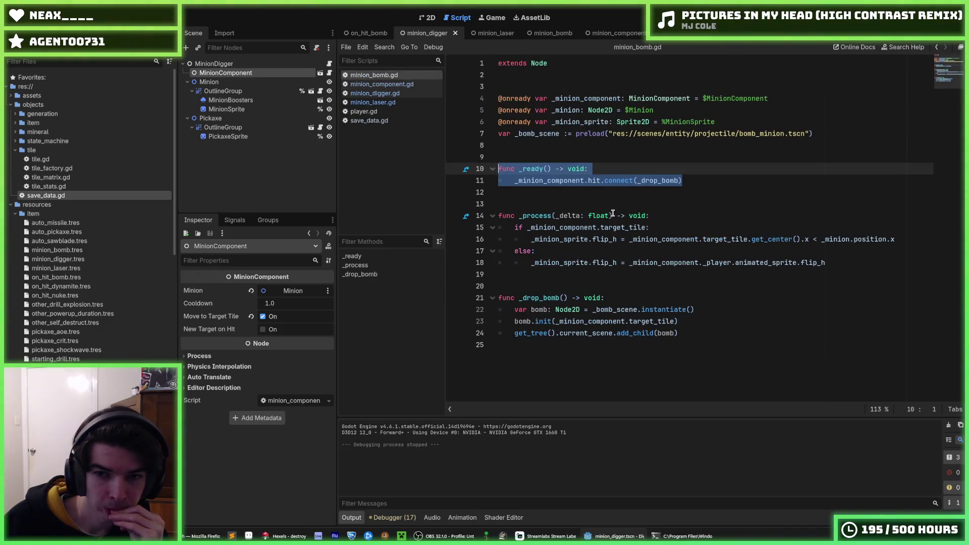
Step: Copy the sprite-flipping _process body from minion_bomb.gd and paste it into minion_digger.gd's _process
{"action": "mouse_move", "coordinate": [498, 215]}
{"action": "left_mouse_down"}
{"action": "mouse_move", "coordinate": [896, 239]}
{"action": "mouse_move", "coordinate": [827, 262]}
{"action": "left_mouse_up"}
{"action": "key", "text": "ctrl+c"}
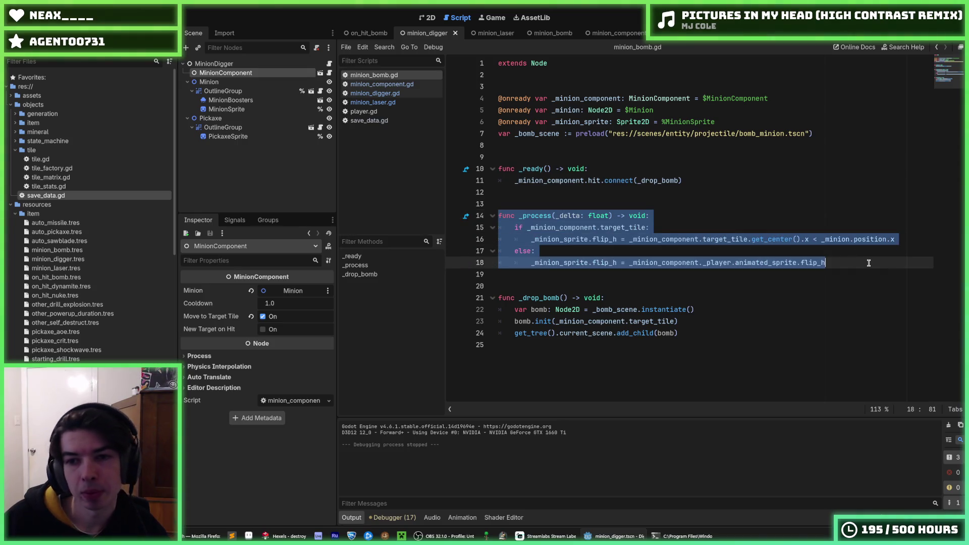
{"action": "left_click", "coordinate": [376, 93]}
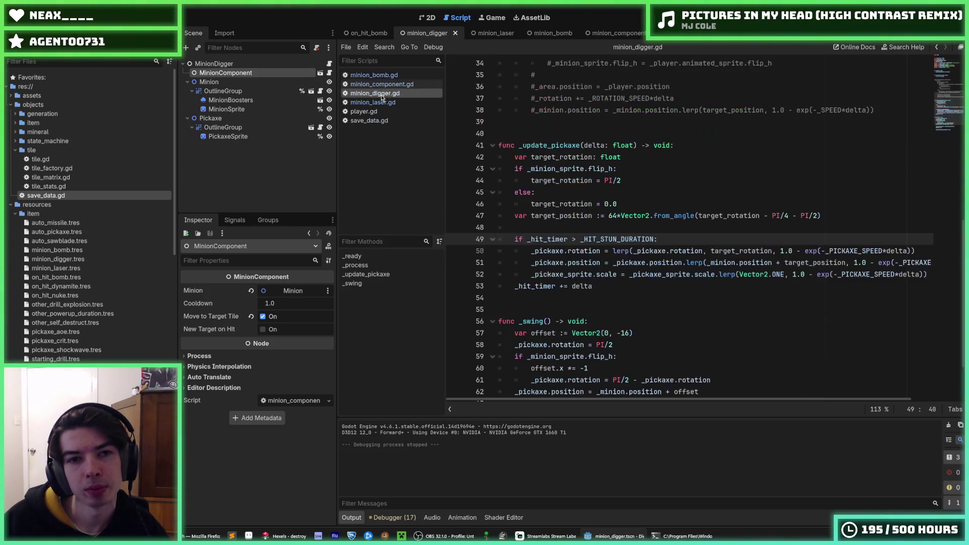
{"action": "scroll", "coordinate": [594, 219], "scroll_direction": "up", "scroll_amount": 8}
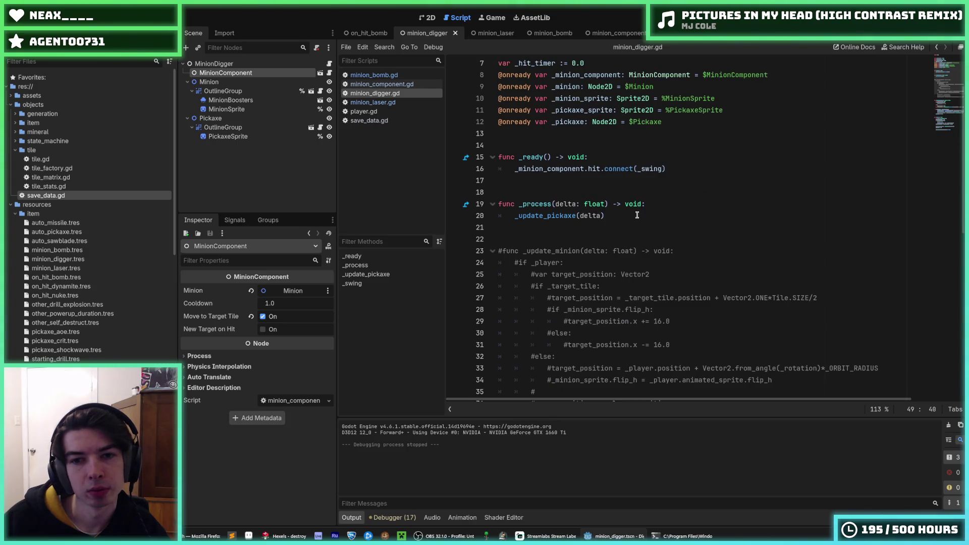
{"action": "left_click", "coordinate": [637, 215]}
{"action": "scroll", "coordinate": [638, 215], "scroll_direction": "down", "scroll_amount": 2}
{"action": "scroll", "coordinate": [637, 215], "scroll_direction": "up", "scroll_amount": 1}
{"action": "left_click", "coordinate": [667, 173]}
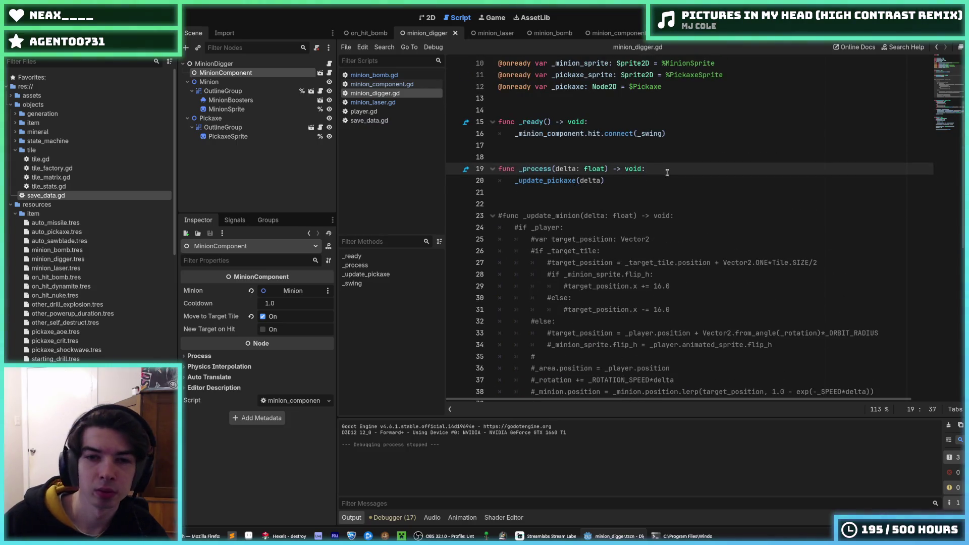
{"action": "key", "text": "Return"}
{"action": "key", "text": "ctrl+v"}
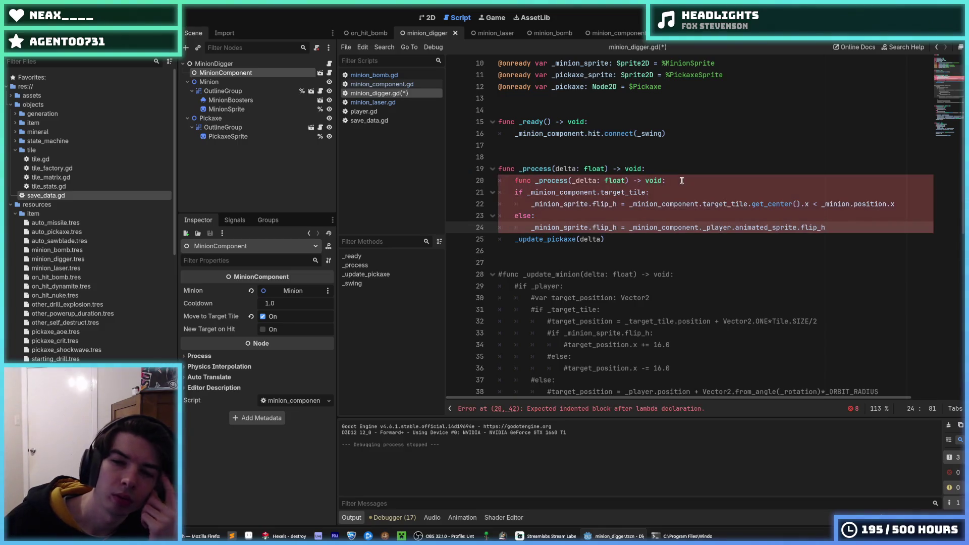
Step: Delete the duplicated _process header so the flip logic precedes _update_pickaxe(delta)
{"action": "left_click", "coordinate": [681, 180]}
{"action": "key", "text": "ctrl+shift+k"}
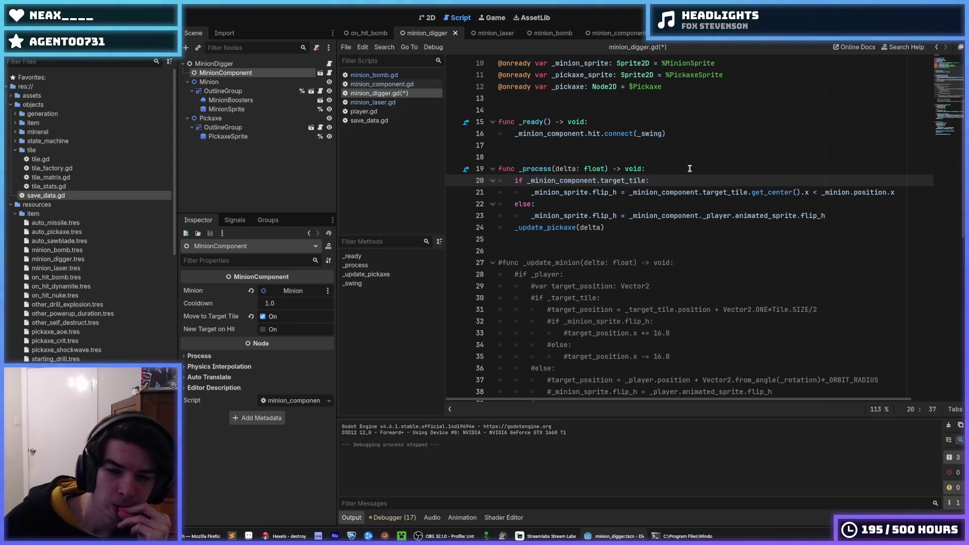
{"action": "scroll", "coordinate": [690, 169], "scroll_direction": "down", "scroll_amount": 10}
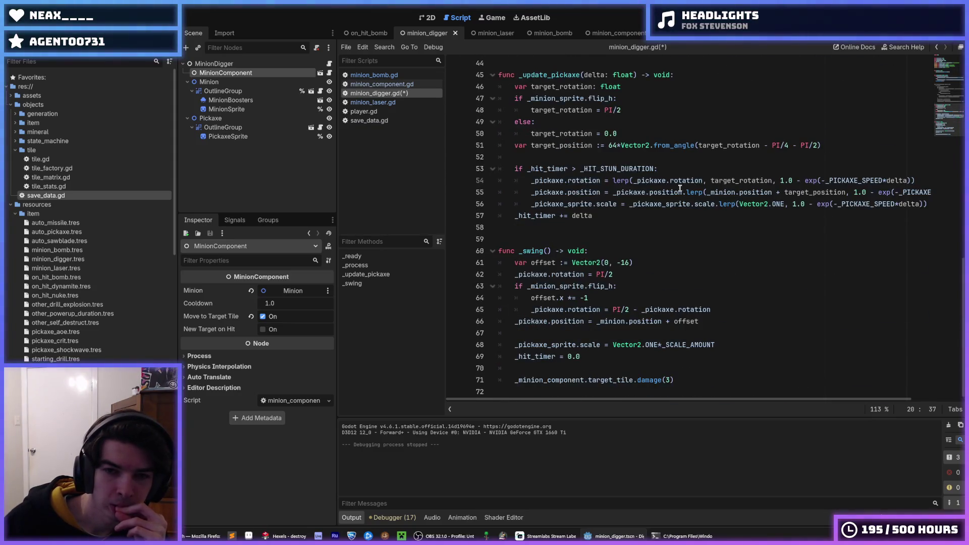
{"action": "scroll", "coordinate": [646, 187], "scroll_direction": "up", "scroll_amount": 8}
{"action": "scroll", "coordinate": [646, 187], "scroll_direction": "up", "scroll_amount": 6}
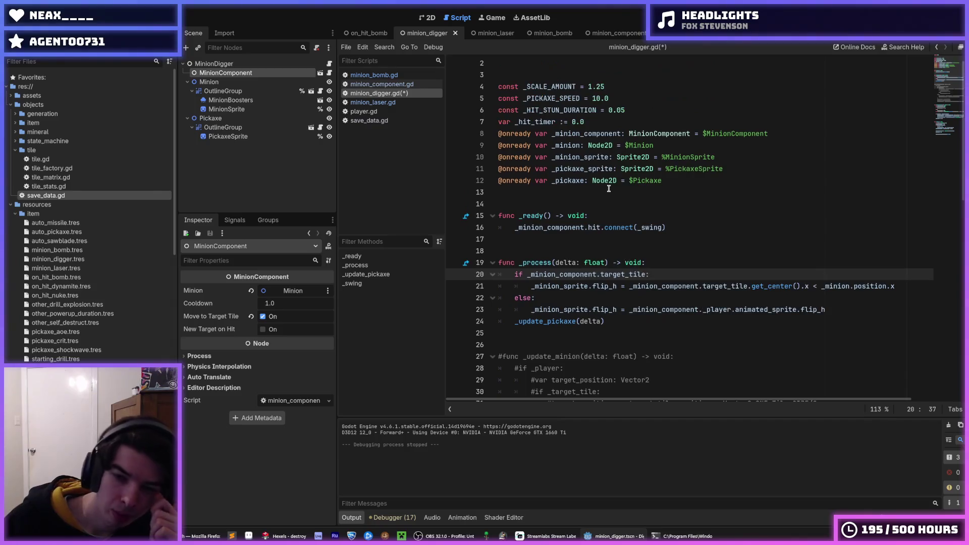
{"action": "scroll", "coordinate": [609, 188], "scroll_direction": "down", "scroll_amount": 3}
{"action": "scroll", "coordinate": [609, 189], "scroll_direction": "down", "scroll_amount": 3}
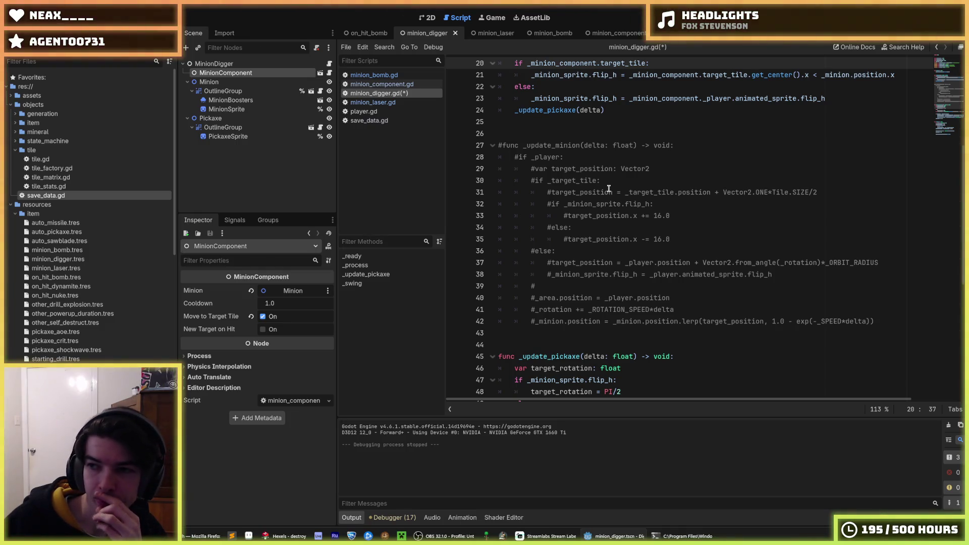
{"action": "scroll", "coordinate": [609, 188], "scroll_direction": "down", "scroll_amount": 2}
{"action": "scroll", "coordinate": [608, 188], "scroll_direction": "up", "scroll_amount": 5}
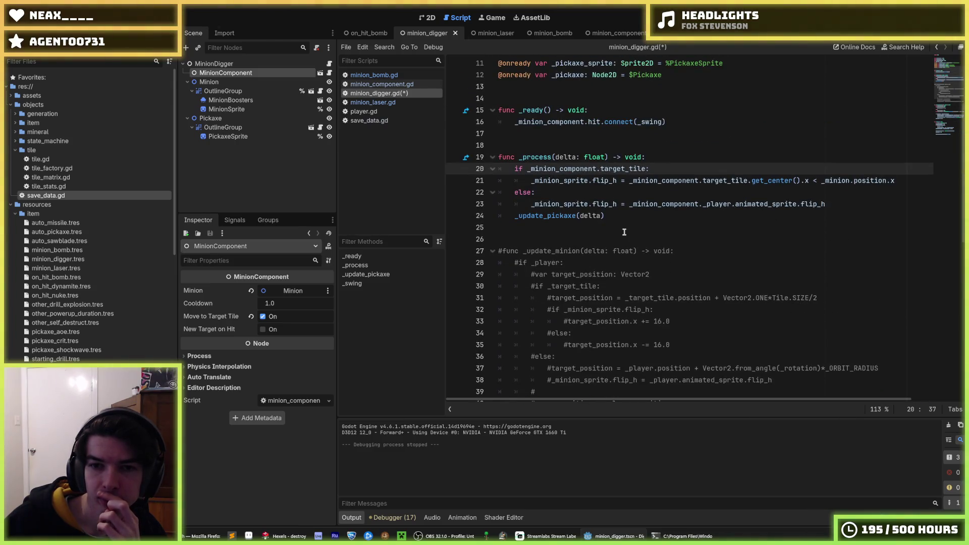
{"action": "left_click", "coordinate": [615, 216]}
{"action": "scroll", "coordinate": [616, 217], "scroll_direction": "down", "scroll_amount": 4}
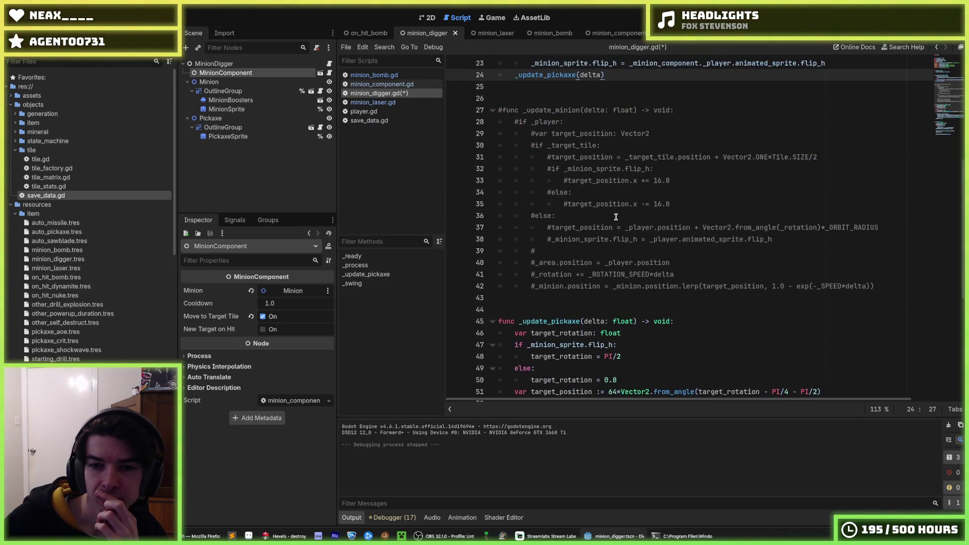
{"action": "scroll", "coordinate": [615, 216], "scroll_direction": "down", "scroll_amount": 6}
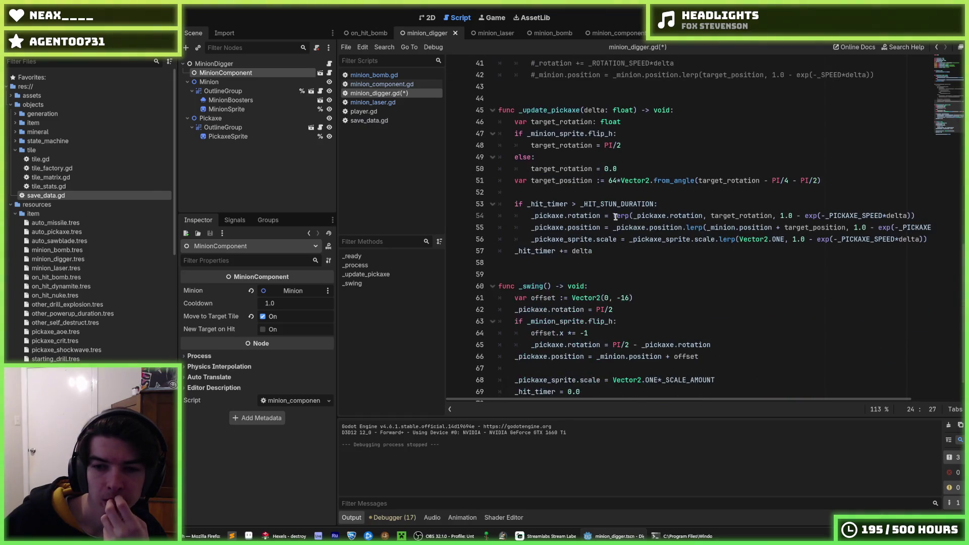
{"action": "scroll", "coordinate": [615, 217], "scroll_direction": "up", "scroll_amount": 10}
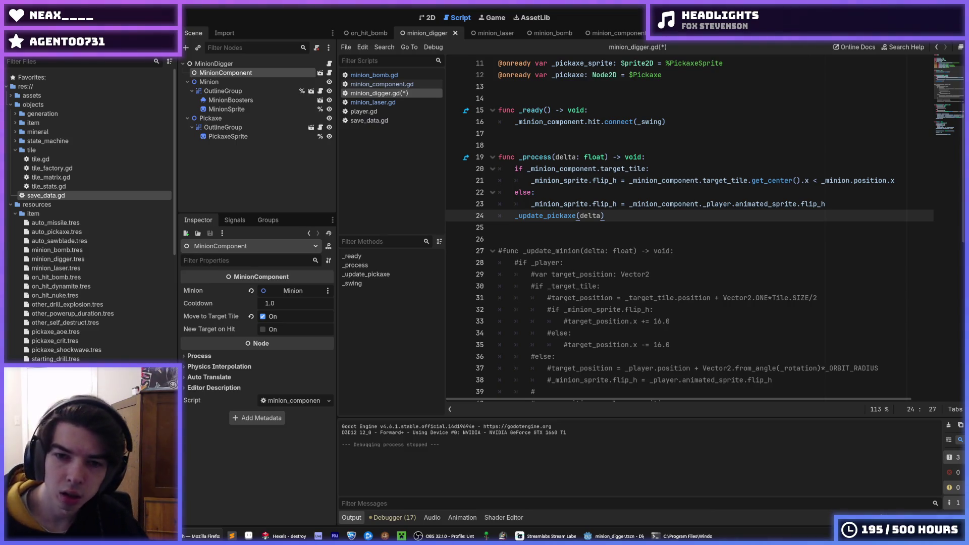
{"action": "left_click", "coordinate": [664, 159]}
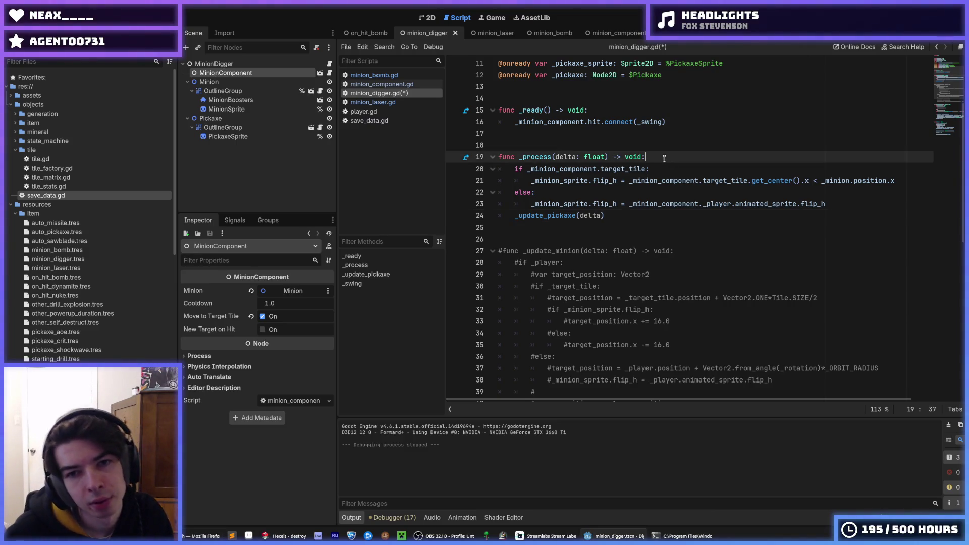
{"action": "scroll", "coordinate": [664, 158], "scroll_direction": "down", "scroll_amount": 3}
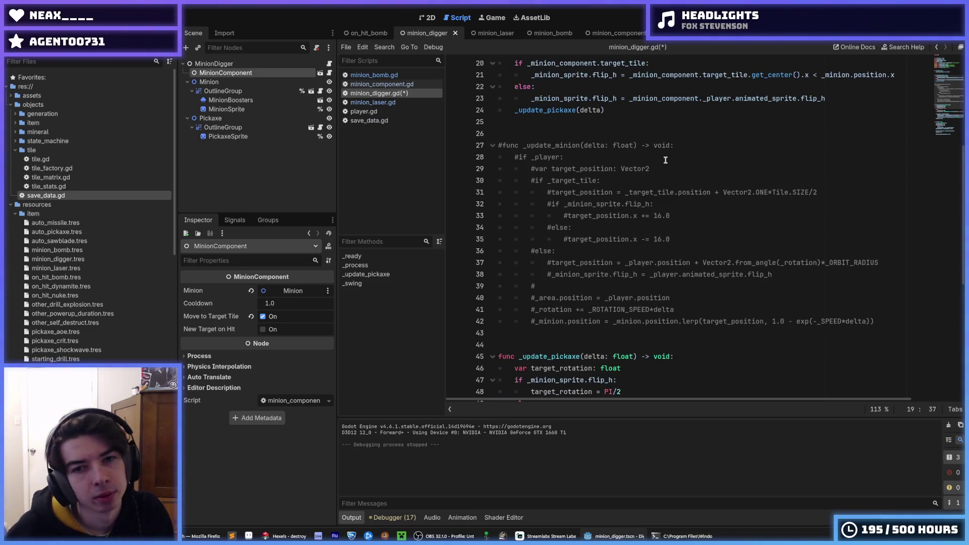
{"action": "scroll", "coordinate": [665, 160], "scroll_direction": "up", "scroll_amount": 3}
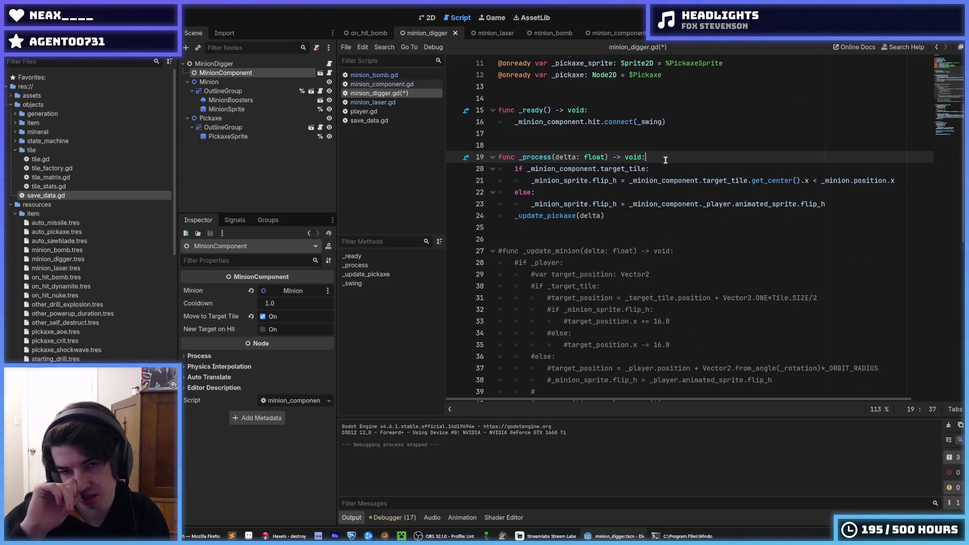
{"action": "left_click", "coordinate": [378, 102]}
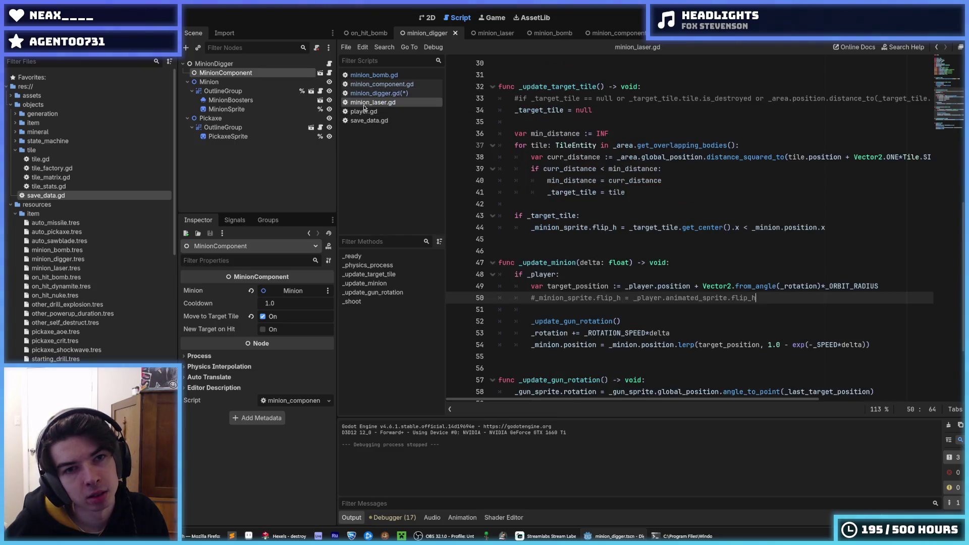
{"action": "left_click", "coordinate": [377, 84]}
{"action": "left_click", "coordinate": [373, 94]}
{"action": "left_click", "coordinate": [391, 84]}
{"action": "left_click", "coordinate": [389, 93]}
{"action": "left_click", "coordinate": [391, 84]}
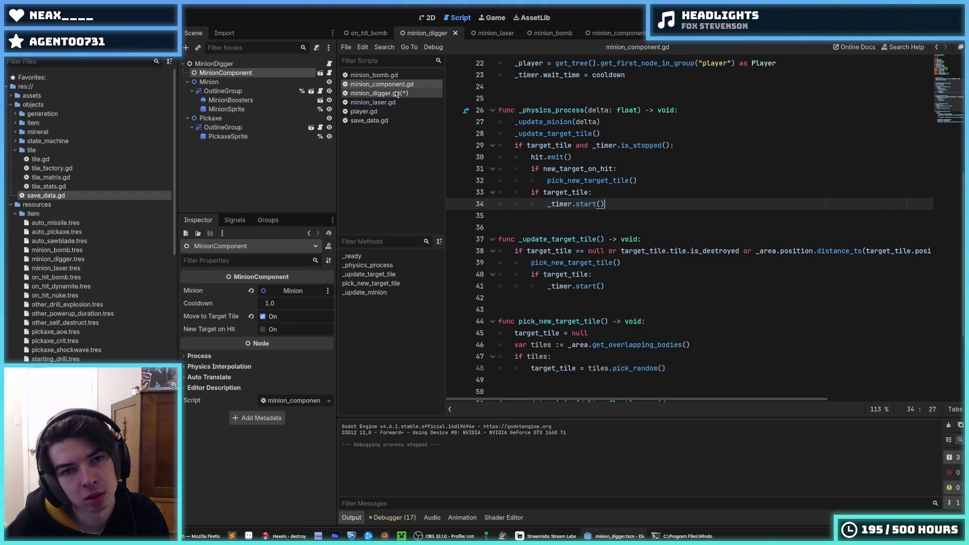
{"action": "left_click", "coordinate": [395, 93]}
{"action": "left_click", "coordinate": [390, 87]}
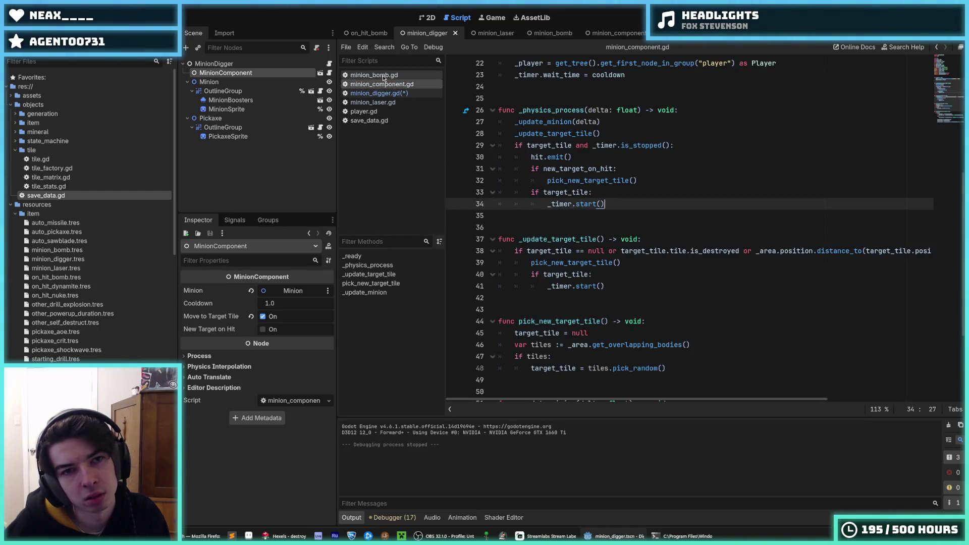
{"action": "left_click", "coordinate": [383, 75]}
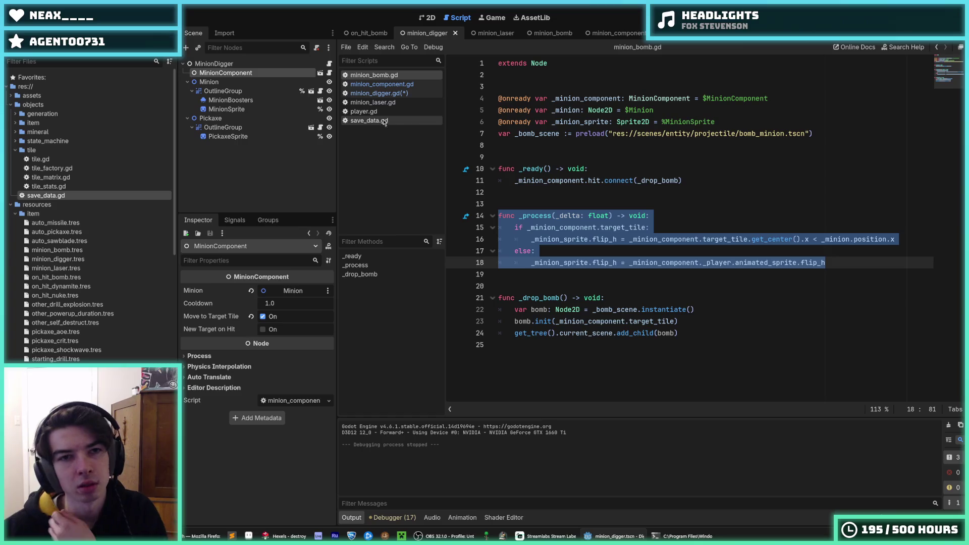
{"action": "left_click", "coordinate": [379, 93]}
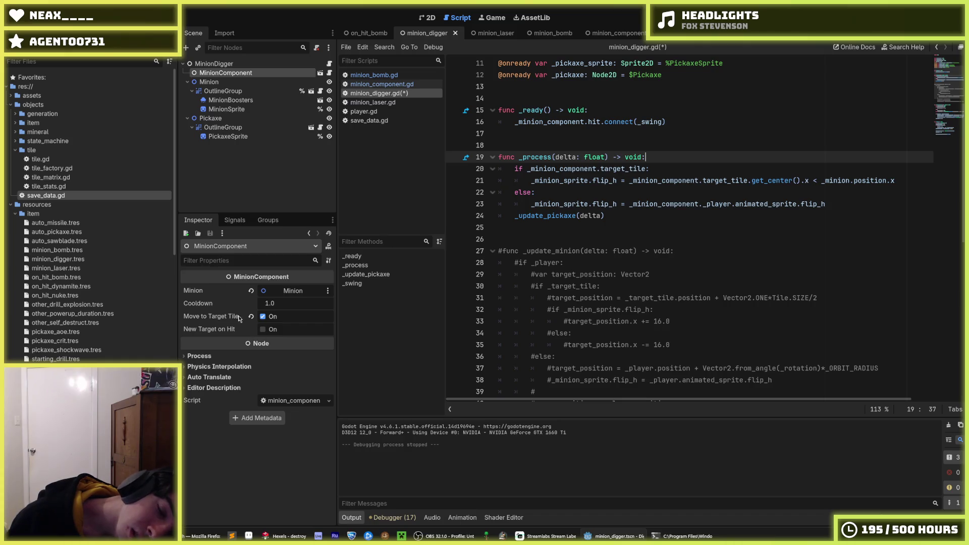
{"action": "left_click", "coordinate": [618, 251]}
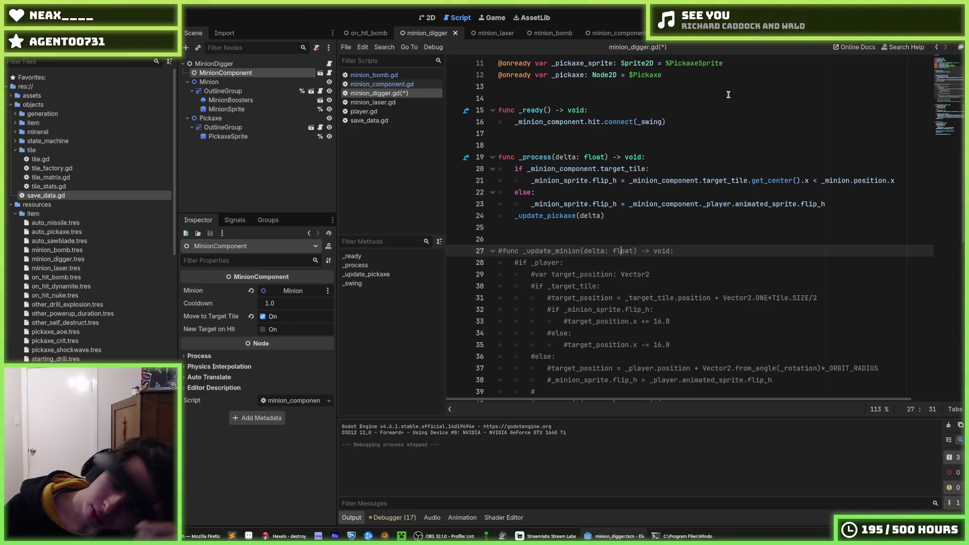
Step: In minion_component.gd, add an exported tile_offset variable after the existing exported variables
{"action": "left_click", "coordinate": [641, 180]}
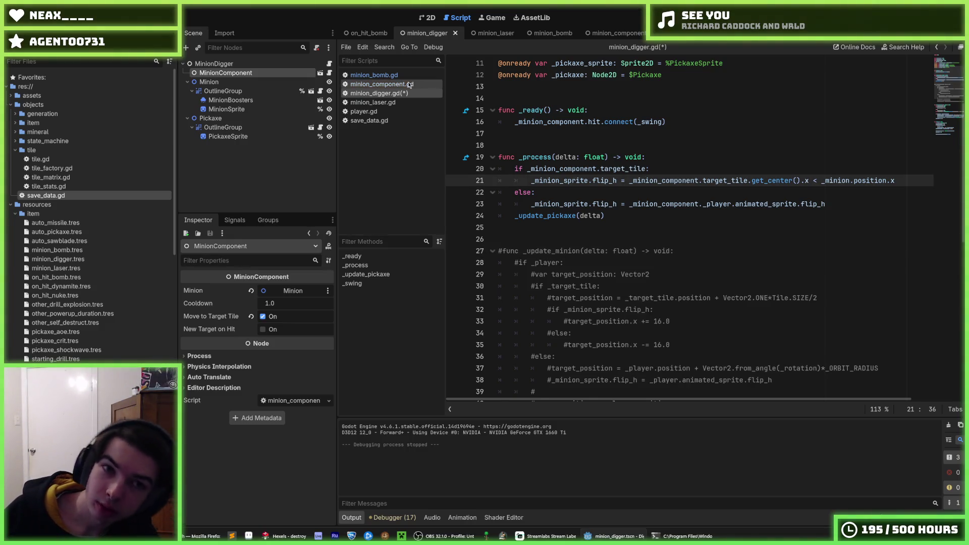
{"action": "left_click", "coordinate": [409, 84]}
{"action": "left_click", "coordinate": [625, 240]}
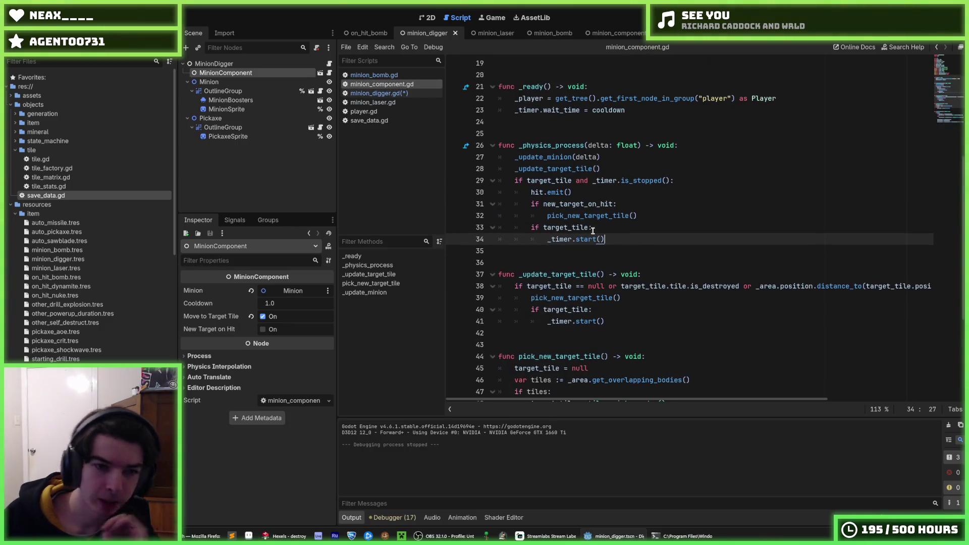
{"action": "scroll", "coordinate": [593, 231], "scroll_direction": "up", "scroll_amount": 4}
{"action": "left_click", "coordinate": [687, 194]}
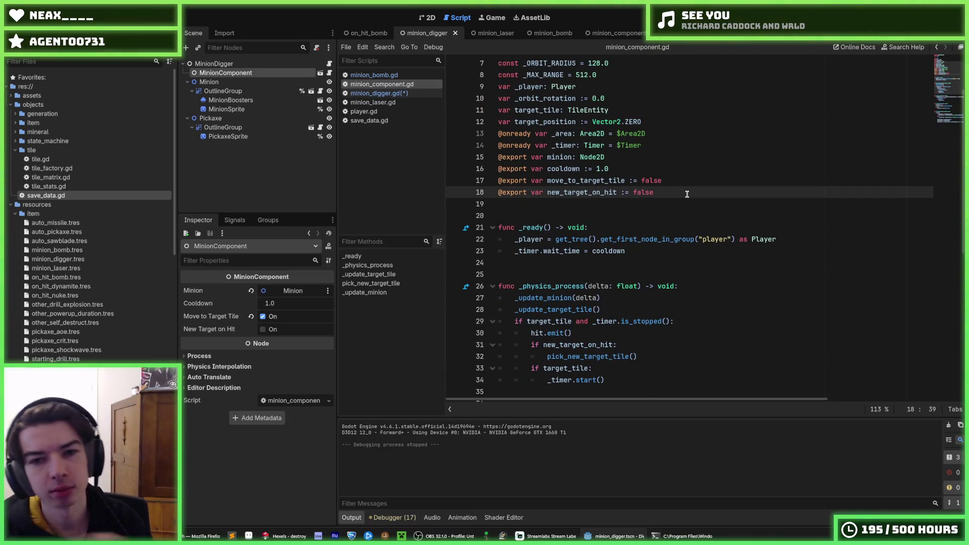
{"action": "key", "text": "Return"}
{"action": "type", "text": "@export var "}
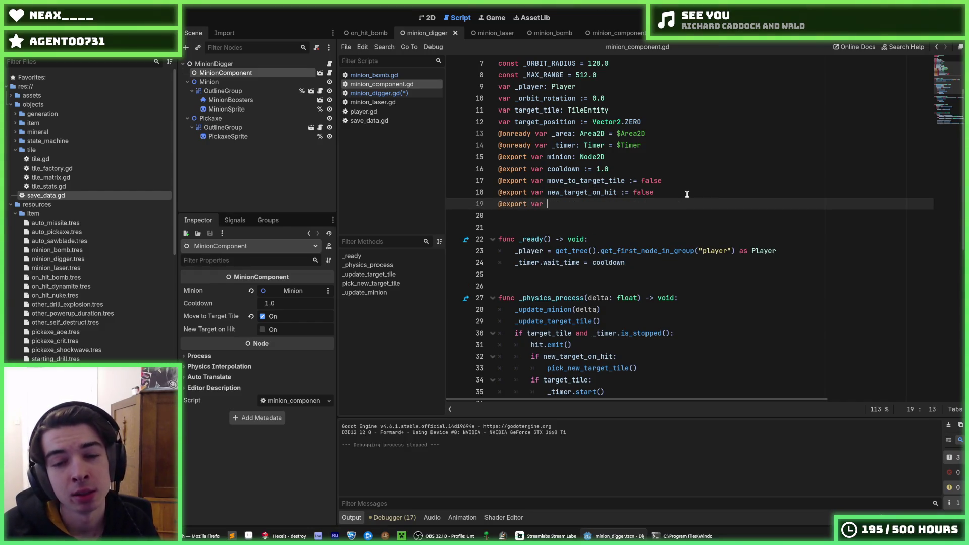
{"action": "type", "text": "target"}
{"action": "key", "text": "BackSpace"}
{"action": "key", "text": "BackSpace"}
{"action": "key", "text": "BackSpace"}
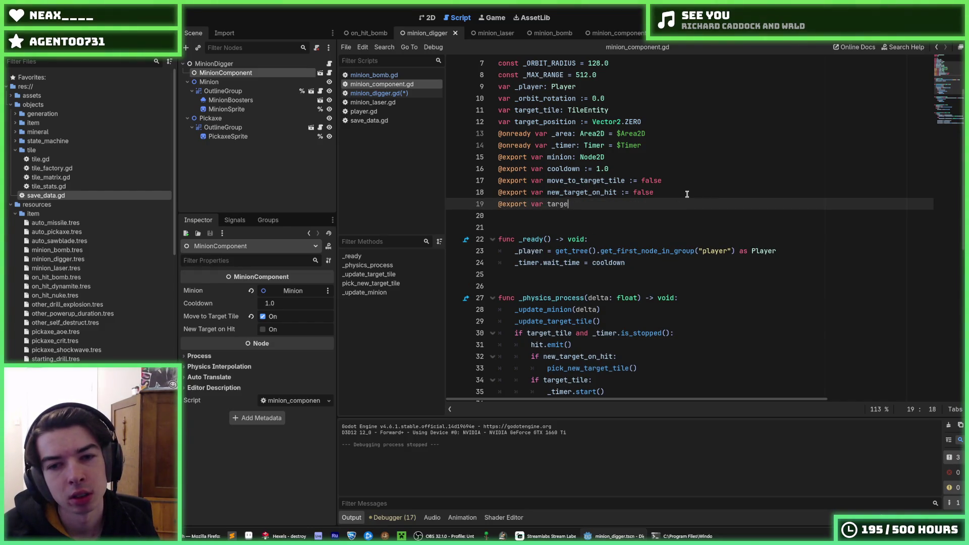
{"action": "key", "text": "BackSpace"}
{"action": "type", "text": "ile_"}
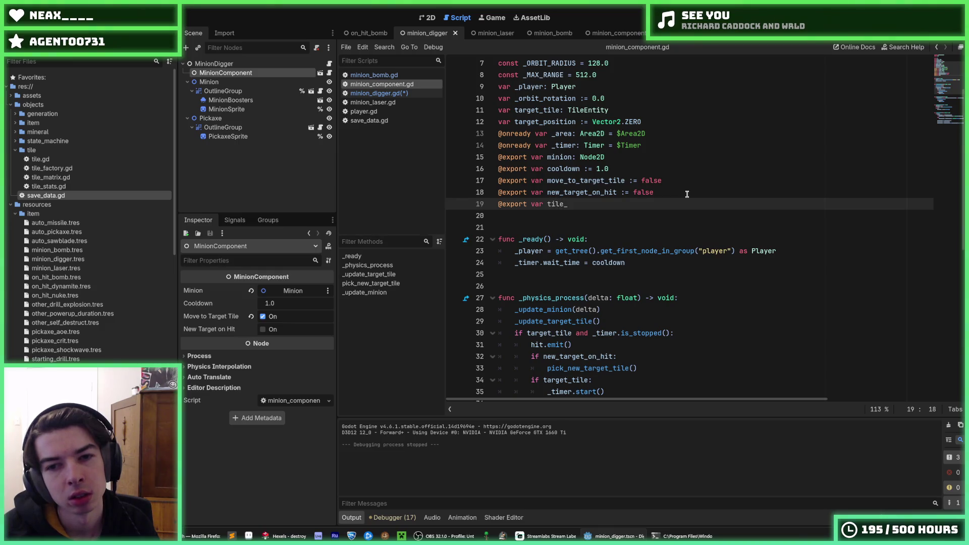
{"action": "type", "text": "offset:"}
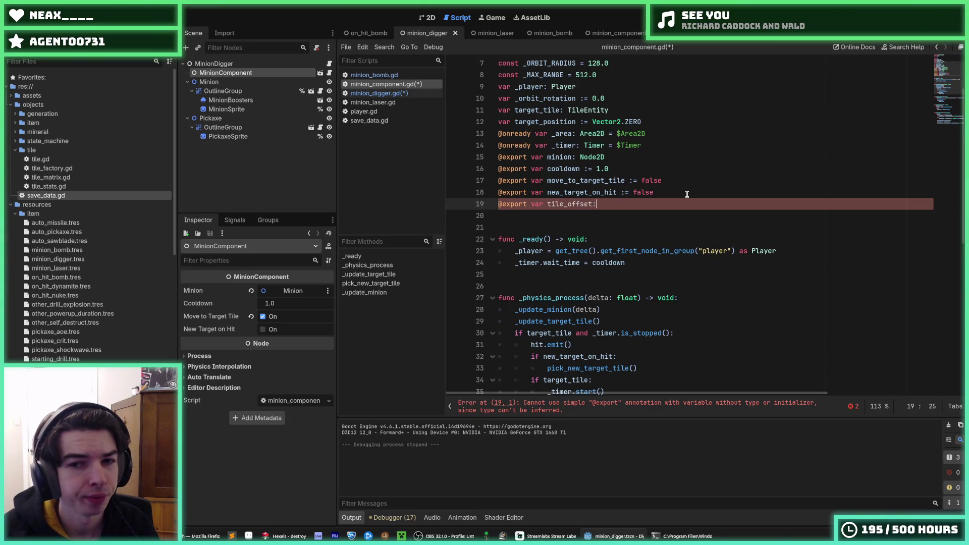
Step: Give tile_offset the default := Vector2(16.0, 0.0) and save the script
{"action": "key", "text": "BackSpace"}
{"action": "type", "text": ":= Vector2()"}
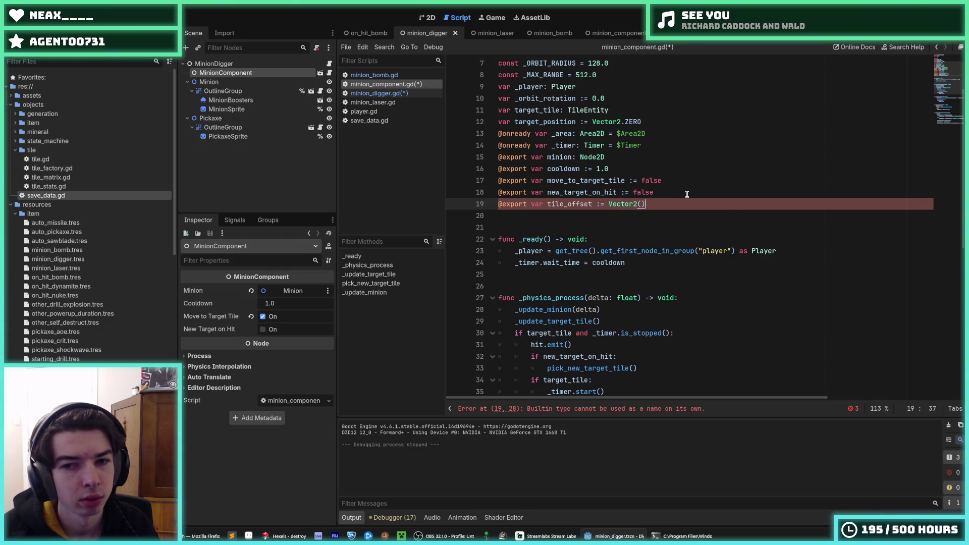
{"action": "key", "text": "Left"}
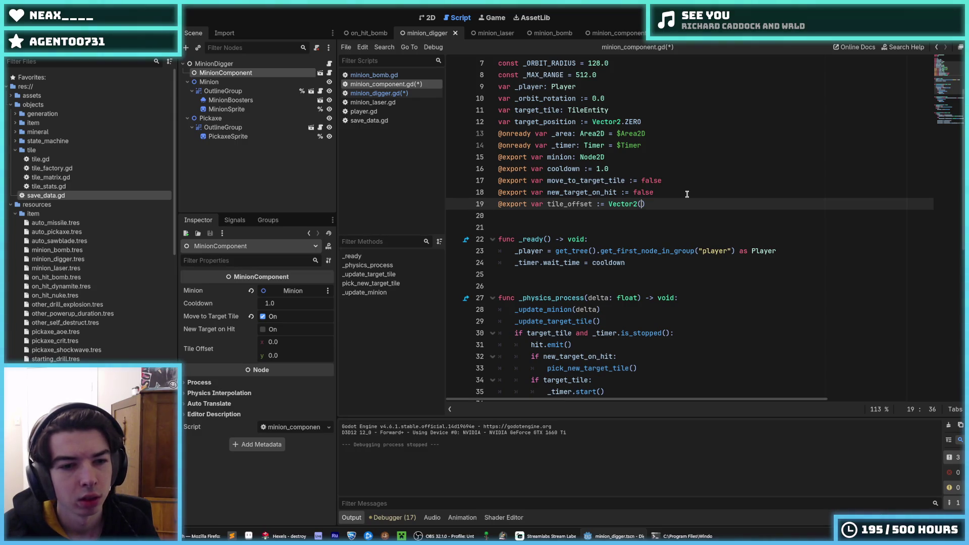
{"action": "type", "text": "16, 0"}
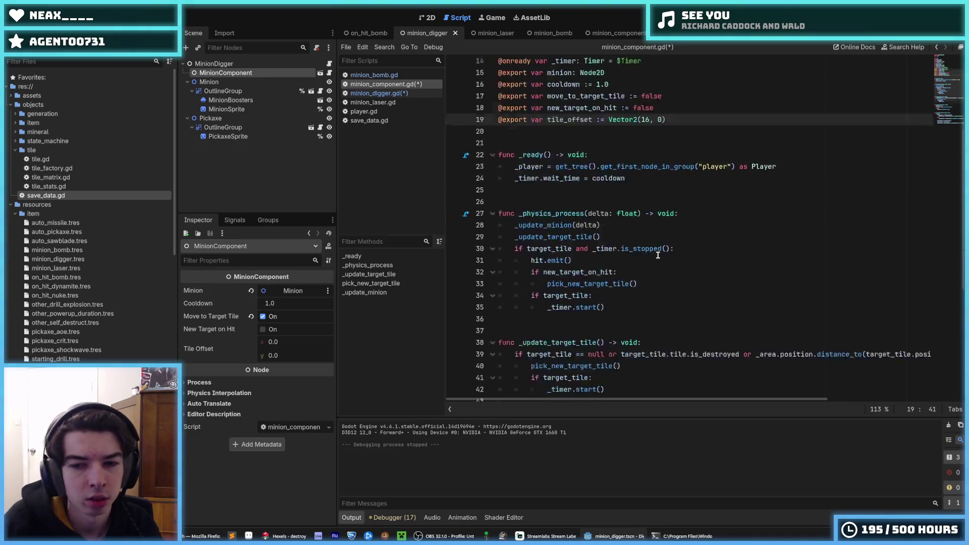
{"action": "key", "text": "Left"}
{"action": "key", "text": "Left"}
{"action": "key", "text": "Left"}
{"action": "type", "text": ".0"}
{"action": "key", "text": "Right"}
{"action": "key", "text": "Right"}
{"action": "key", "text": "Right"}
{"action": "type", "text": ".0"}
{"action": "key", "text": "ctrl+s"}
Step: Select the tile_offset name and bring up its editing context menu
{"action": "key", "text": "ctrl+Left"}
{"action": "key", "text": "ctrl+Left"}
{"action": "key", "text": "ctrl+Left"}
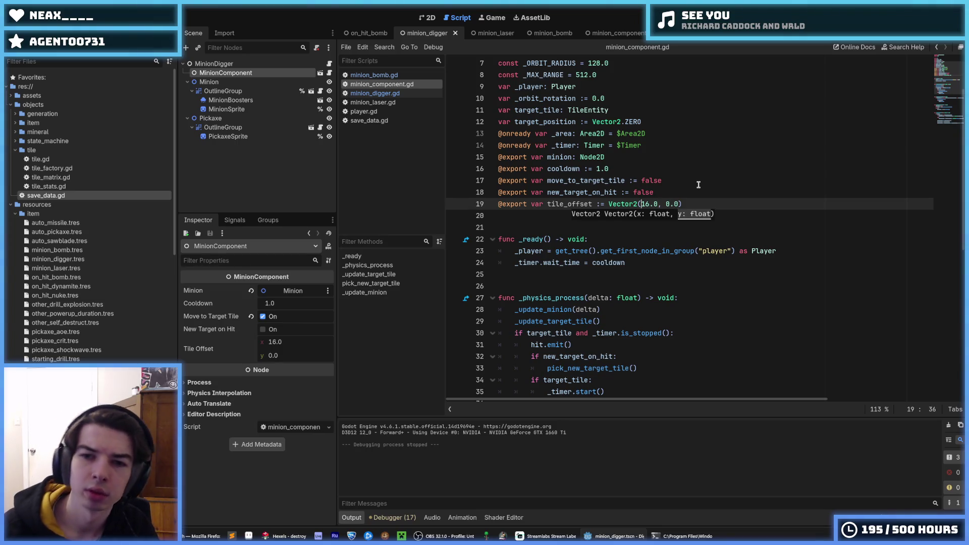
{"action": "key", "text": "Left"}
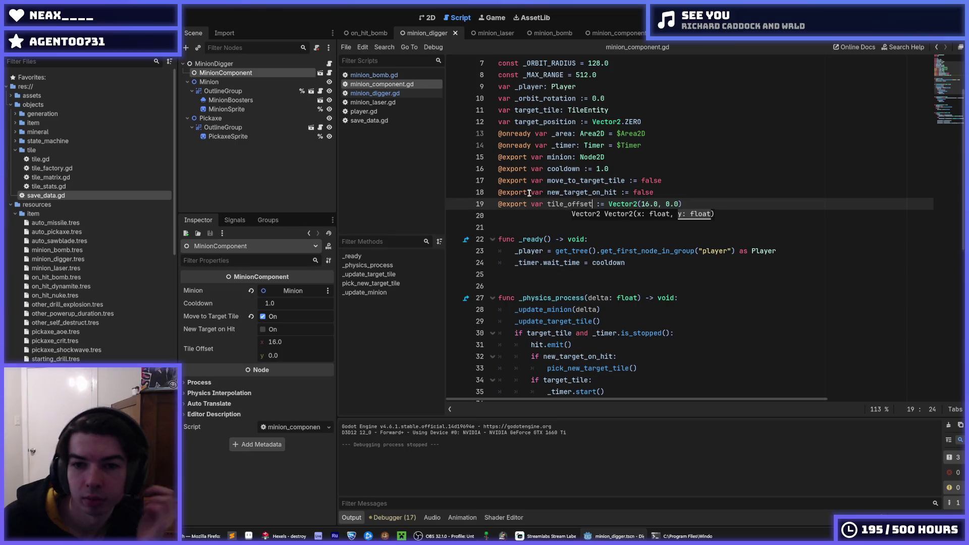
{"action": "double_click", "coordinate": [570, 204]}
{"action": "right_click", "coordinate": [571, 203]}
{"action": "left_click", "coordinate": [586, 255]}
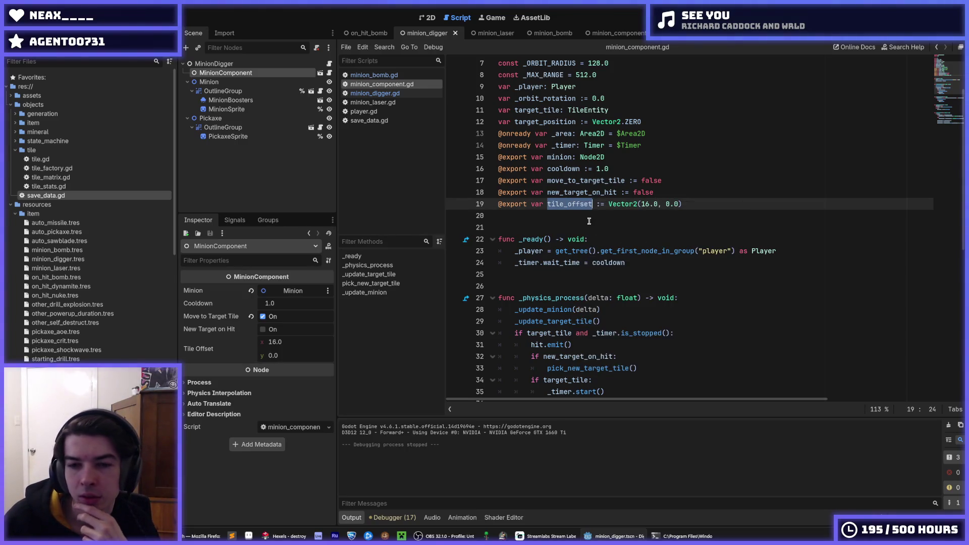
{"action": "right_click", "coordinate": [570, 211]}
{"action": "left_click", "coordinate": [579, 255]}
{"action": "scroll", "coordinate": [578, 255], "scroll_direction": "down", "scroll_amount": 9}
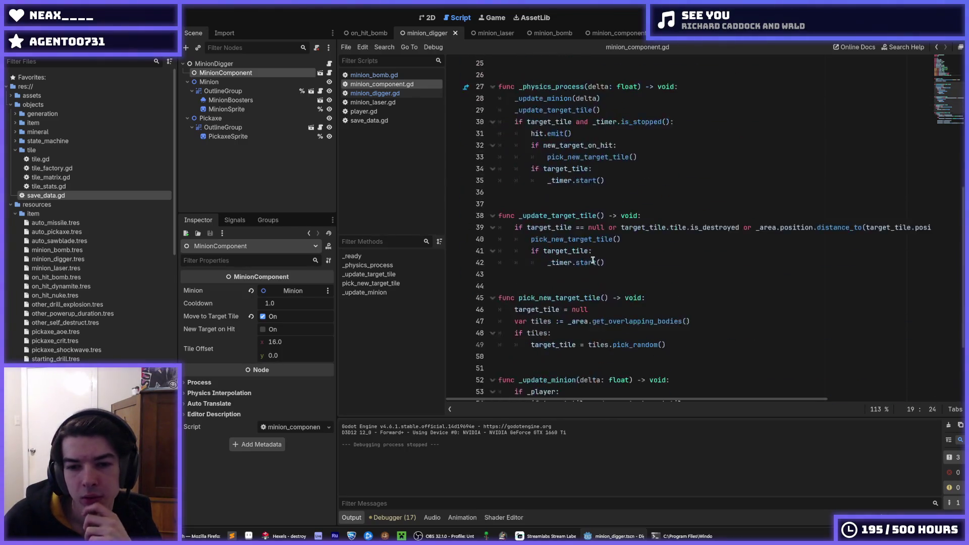
{"action": "left_click", "coordinate": [620, 239]}
{"action": "mouse_move", "coordinate": [620, 241]}
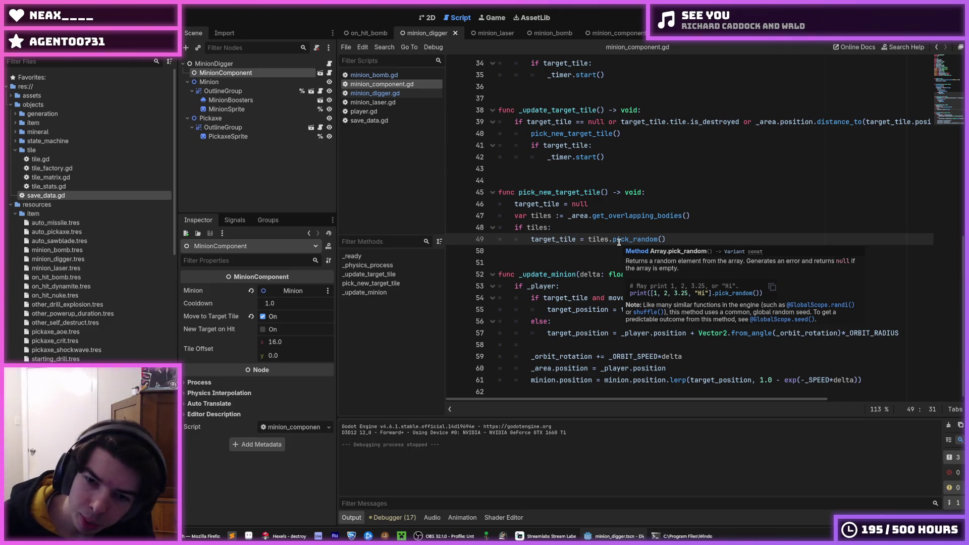
{"action": "left_click", "coordinate": [596, 177]}
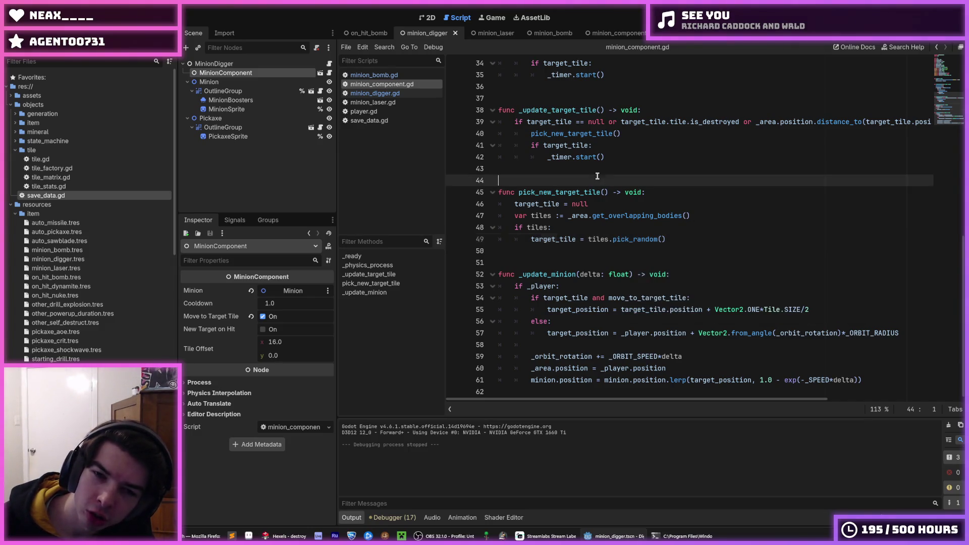
Step: Search the help for 'vector2' and open the Vector2i class documentation
{"action": "key", "text": "F1"}
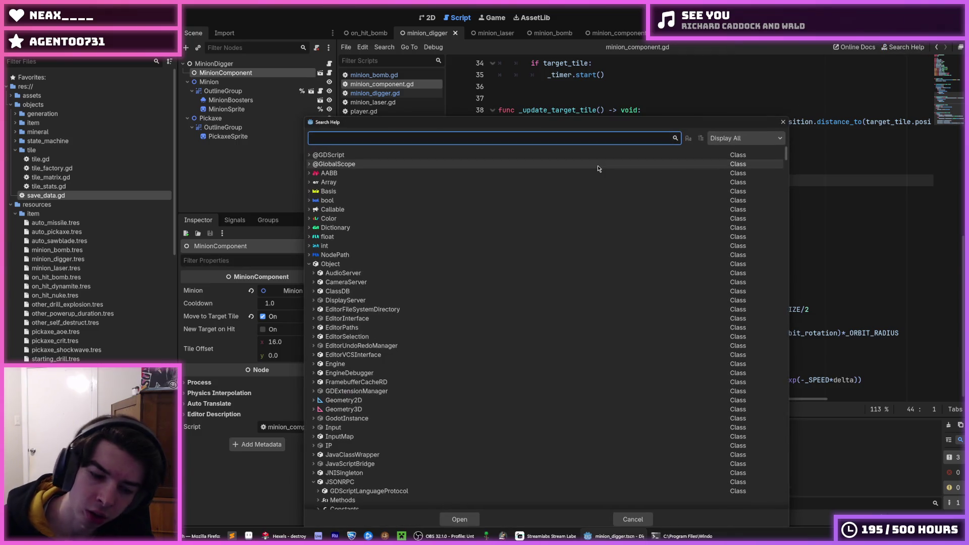
{"action": "type", "text": "vector2"}
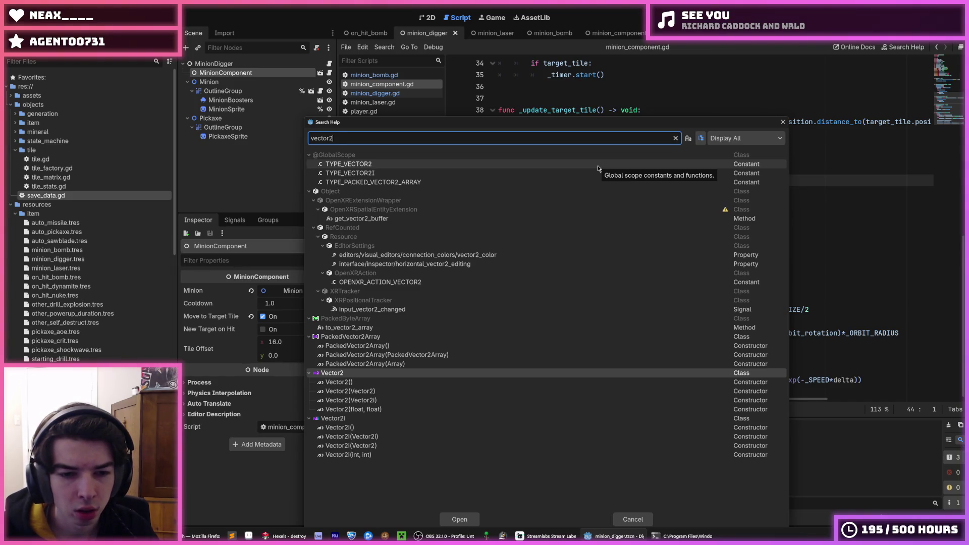
{"action": "key", "text": "Down"}
{"action": "key", "text": "Down"}
{"action": "key", "text": "Down"}
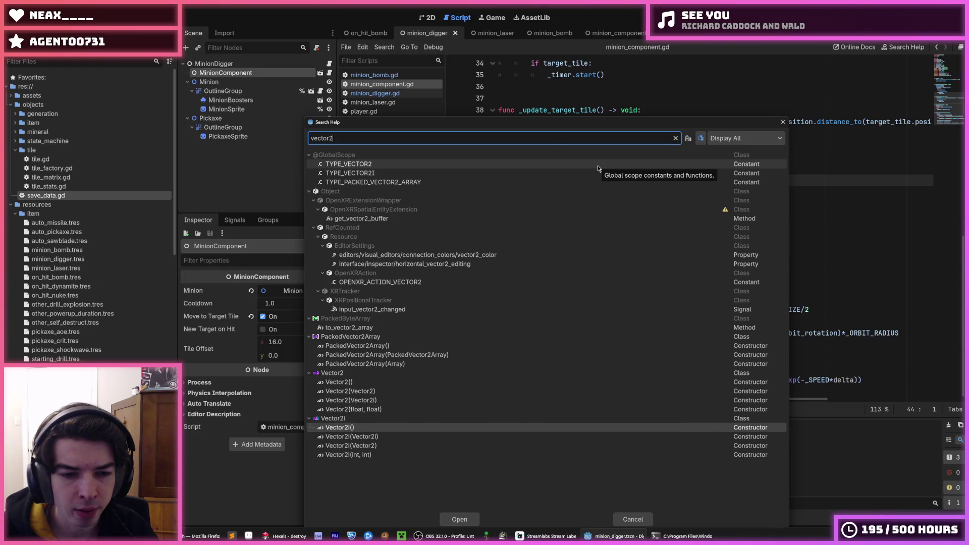
{"action": "key", "text": "Return"}
Step: Read through the Vector2i reference and its multiply example, then return to minion_component.gd
{"action": "scroll", "coordinate": [576, 185], "scroll_direction": "down", "scroll_amount": 5}
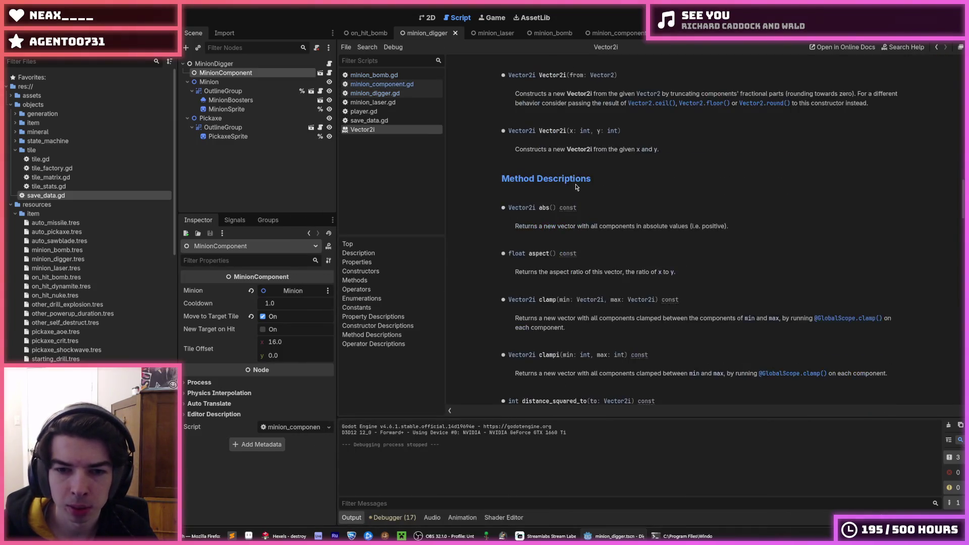
{"action": "scroll", "coordinate": [577, 185], "scroll_direction": "down", "scroll_amount": 7}
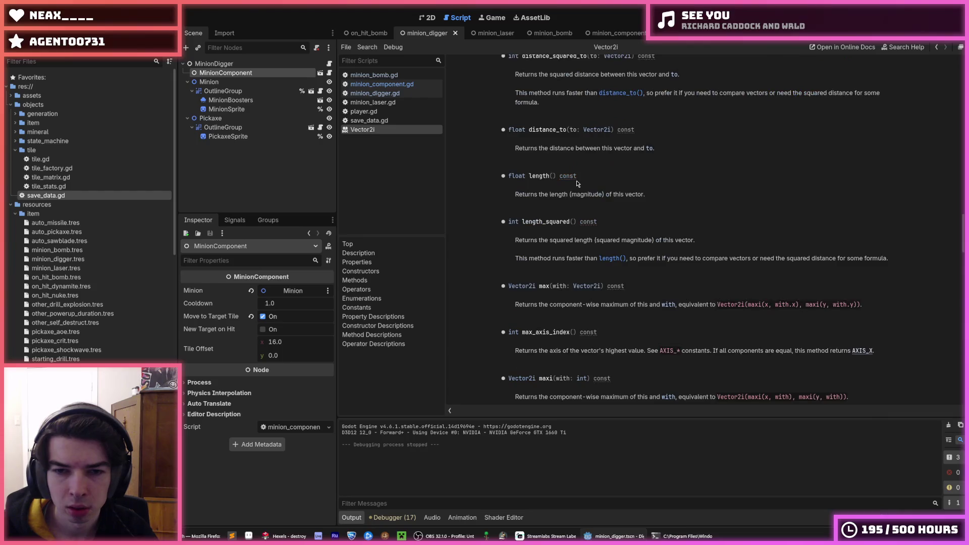
{"action": "scroll", "coordinate": [577, 183], "scroll_direction": "down", "scroll_amount": 15}
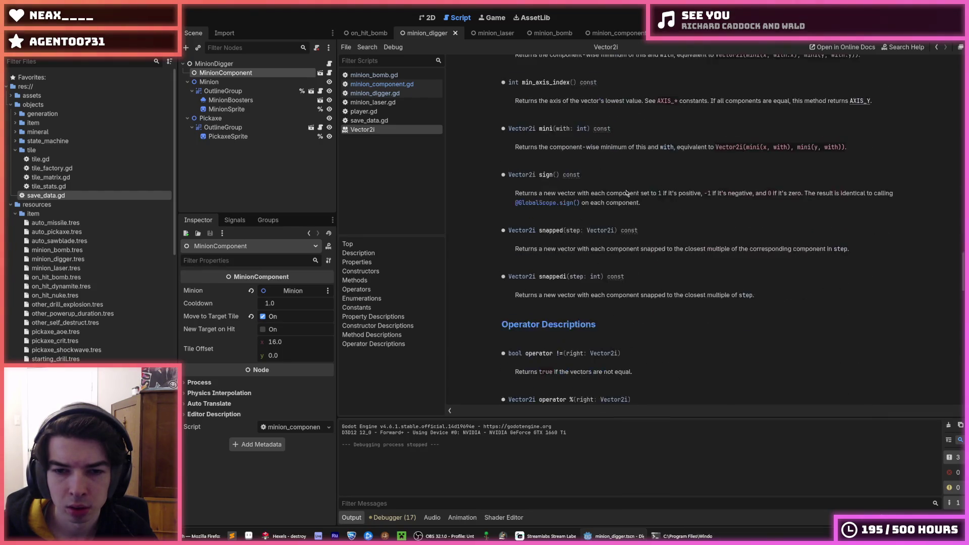
{"action": "scroll", "coordinate": [748, 183], "scroll_direction": "down", "scroll_amount": 4}
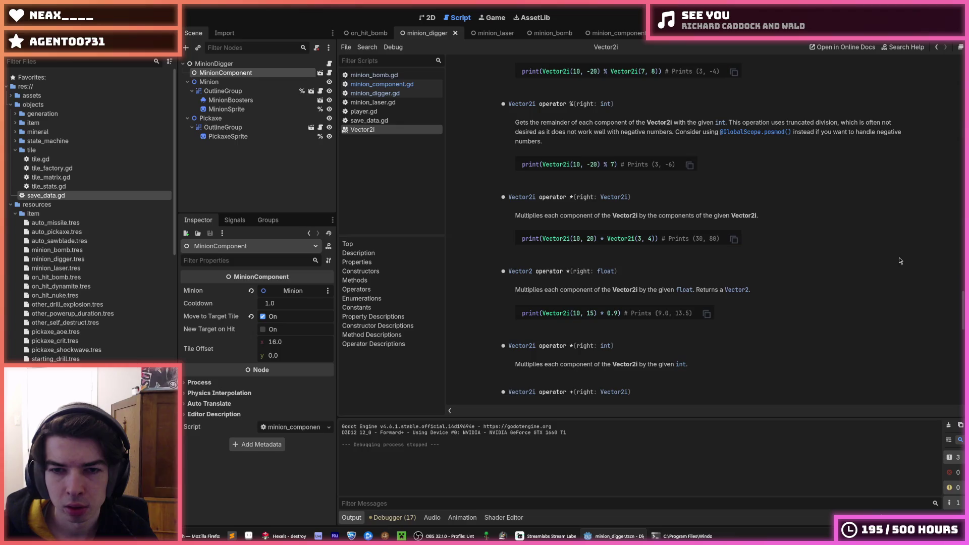
{"action": "left_click_drag", "start_coordinate": [577, 238], "coordinate": [656, 240]}
{"action": "left_click", "coordinate": [656, 240]}
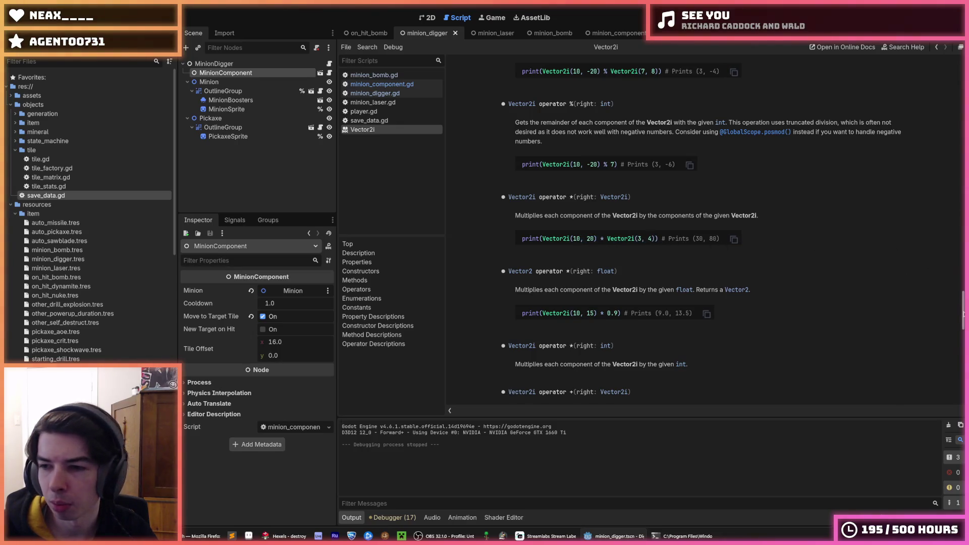
{"action": "scroll", "coordinate": [963, 317], "scroll_direction": "down", "scroll_amount": 1}
{"action": "mouse_move", "coordinate": [963, 316]}
{"action": "left_mouse_down"}
{"action": "mouse_move", "coordinate": [963, 391]}
{"action": "mouse_move", "coordinate": [964, 98]}
{"action": "left_mouse_up"}
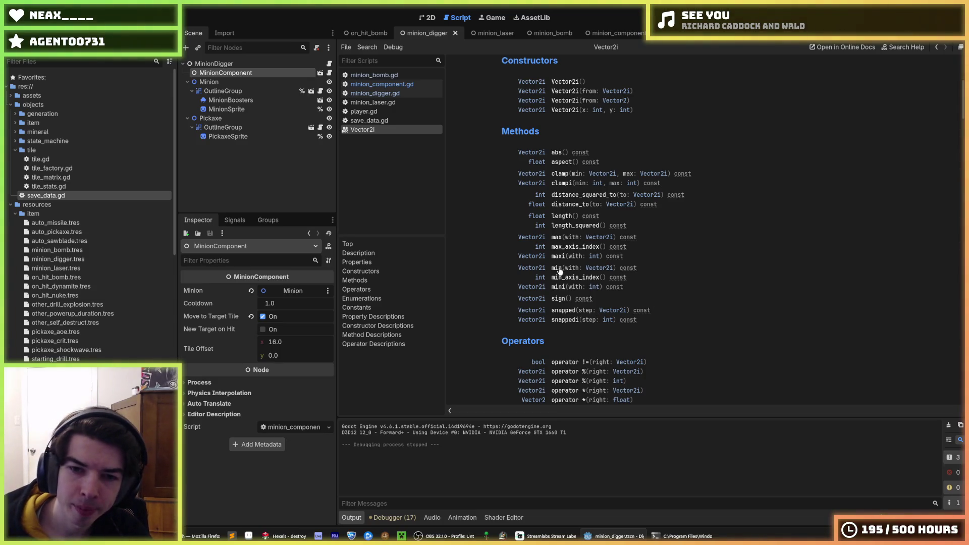
{"action": "left_click", "coordinate": [380, 83]}
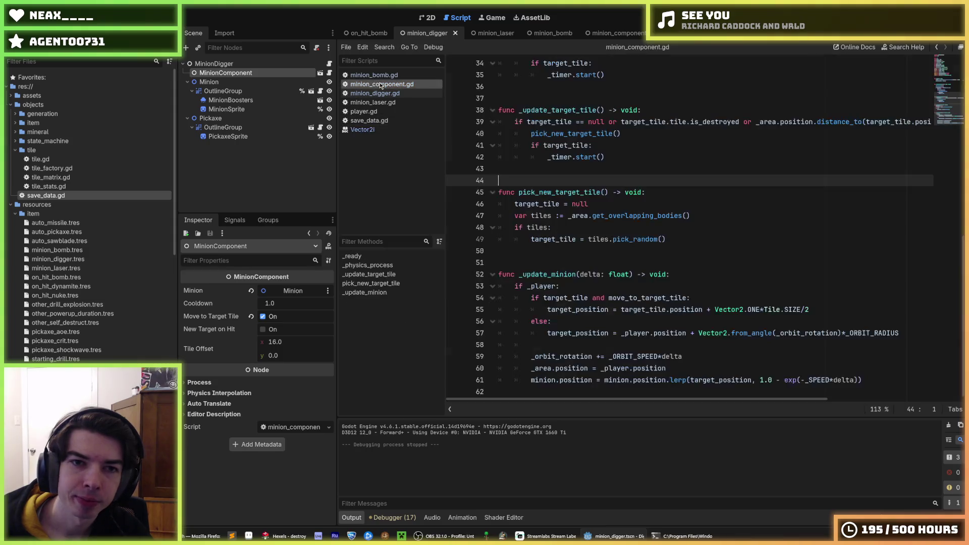
Step: Close the Vector2i documentation page and inspect the target_tile lines 46 and 54
{"action": "middle_click", "coordinate": [378, 129]}
{"action": "left_click", "coordinate": [774, 204]}
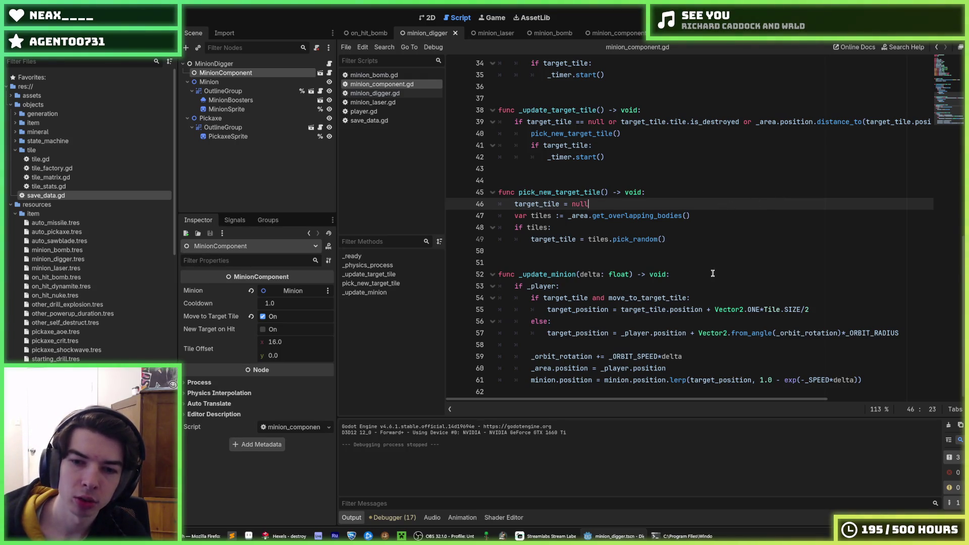
{"action": "left_click", "coordinate": [719, 297]}
Step: Look over minion_bomb.gd and minion_digger.gd, then return to minion_component.gd
{"action": "left_click", "coordinate": [383, 75]}
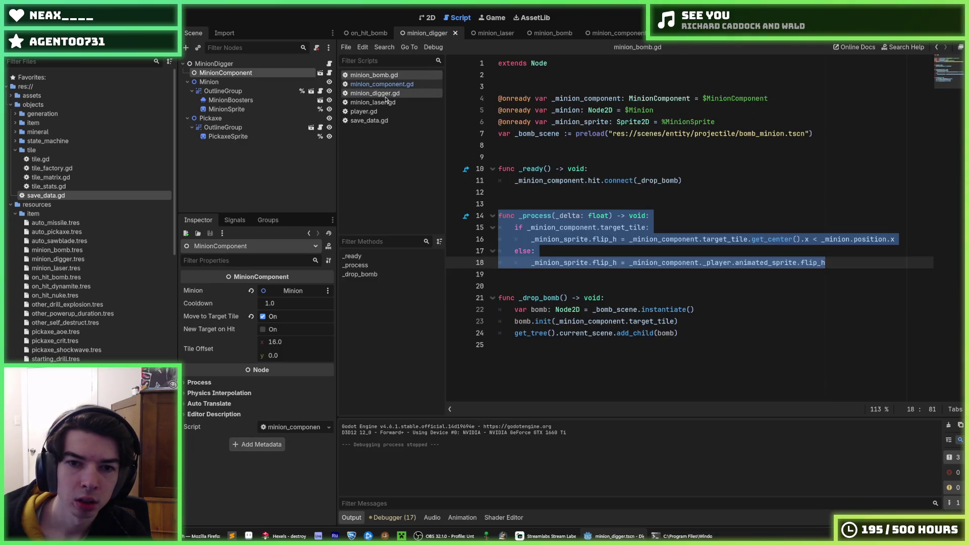
{"action": "left_click", "coordinate": [384, 94]}
{"action": "scroll", "coordinate": [456, 132], "scroll_direction": "down", "scroll_amount": 2}
{"action": "left_click_drag", "start_coordinate": [671, 275], "coordinate": [497, 239]}
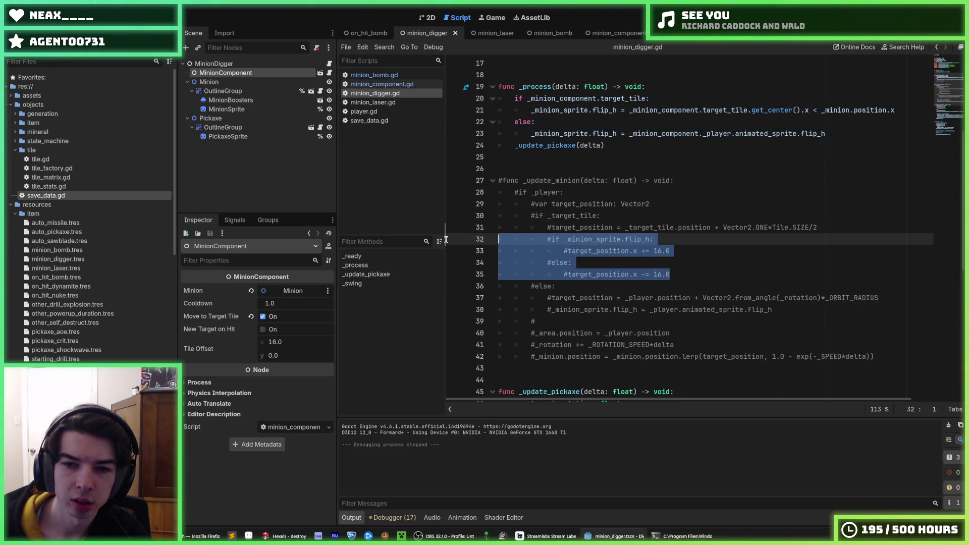
{"action": "left_click", "coordinate": [389, 84]}
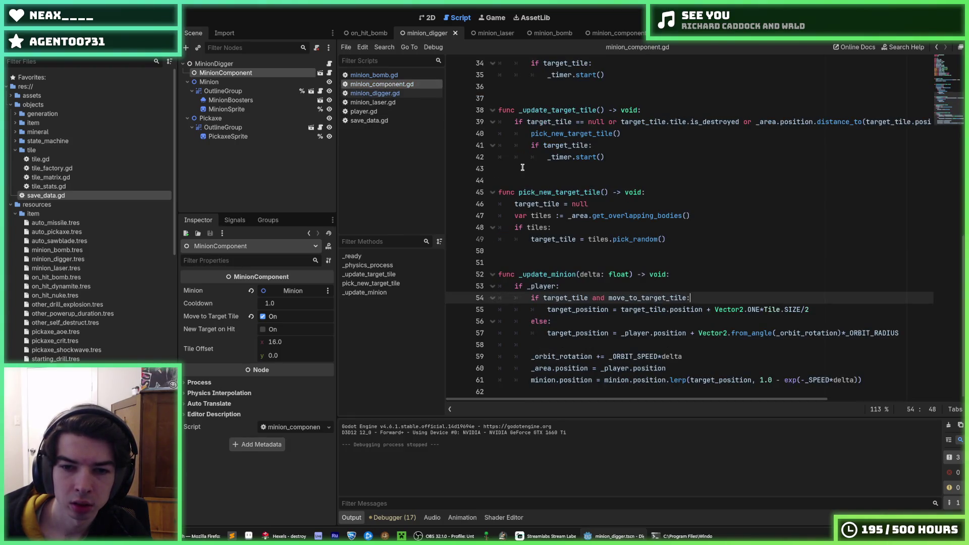
Step: Paste the commented flip-offset block below line 55, outdent it and uncomment it
{"action": "left_click", "coordinate": [836, 308]}
{"action": "key", "text": "ctrl+v"}
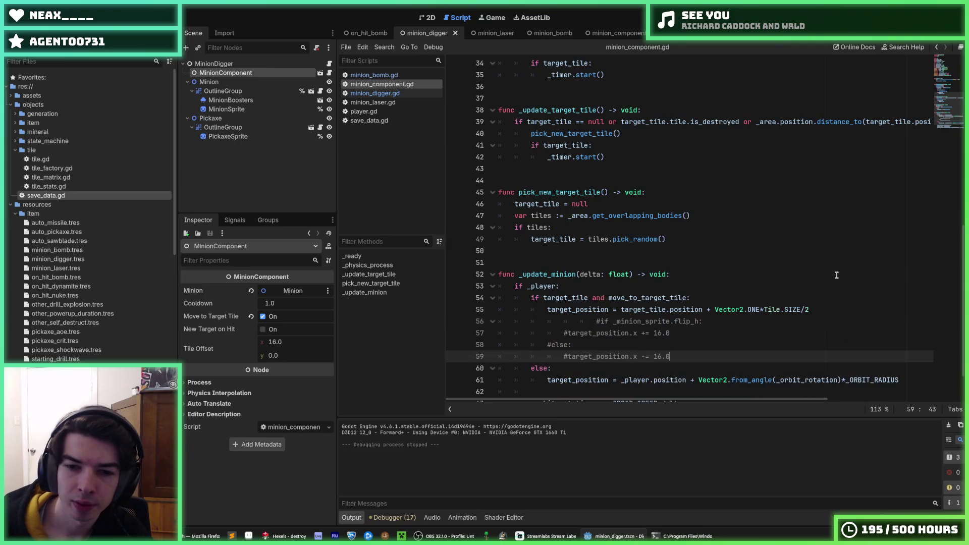
{"action": "key", "text": "Up"}
{"action": "key", "text": "Up"}
{"action": "key", "text": "Up"}
{"action": "key", "text": "shift+Tab"}
{"action": "key", "text": "shift+Tab"}
{"action": "key", "text": "shift+Tab"}
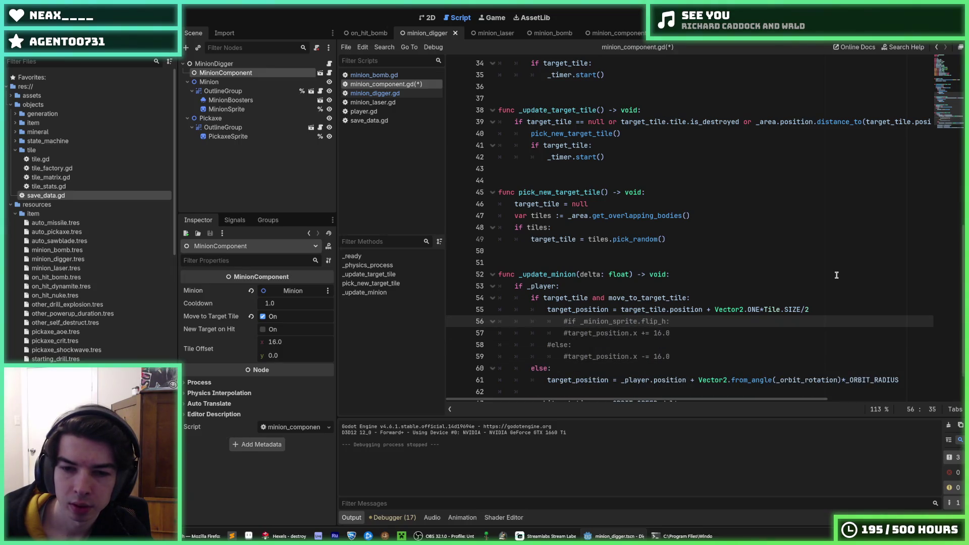
{"action": "key", "text": "shift+Down"}
{"action": "key", "text": "shift+Down"}
{"action": "key", "text": "shift+Down"}
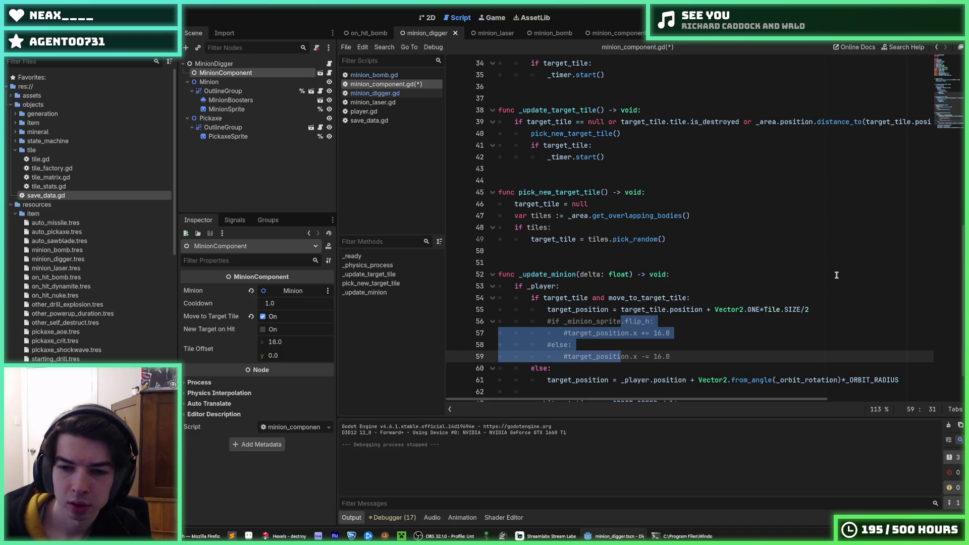
{"action": "key", "text": "ctrl+k"}
{"action": "key", "text": "shift+Up"}
{"action": "key", "text": "shift+Up"}
{"action": "key", "text": "shift+Up"}
Step: Change line 55's target position to target_tile.get_center() + tile_offset, replacing the half-tile term
{"action": "key", "text": "Up"}
{"action": "key", "text": "End"}
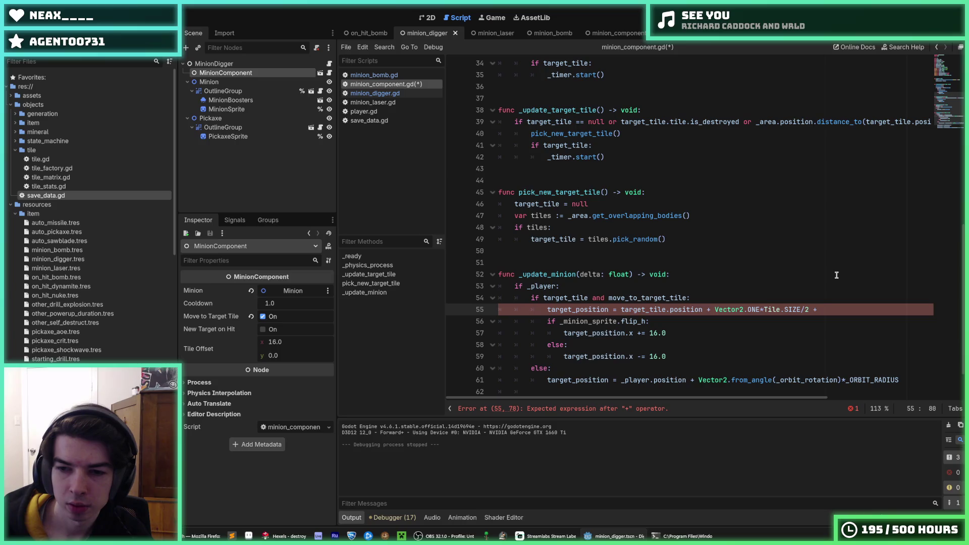
{"action": "type", "text": "tile_offset"}
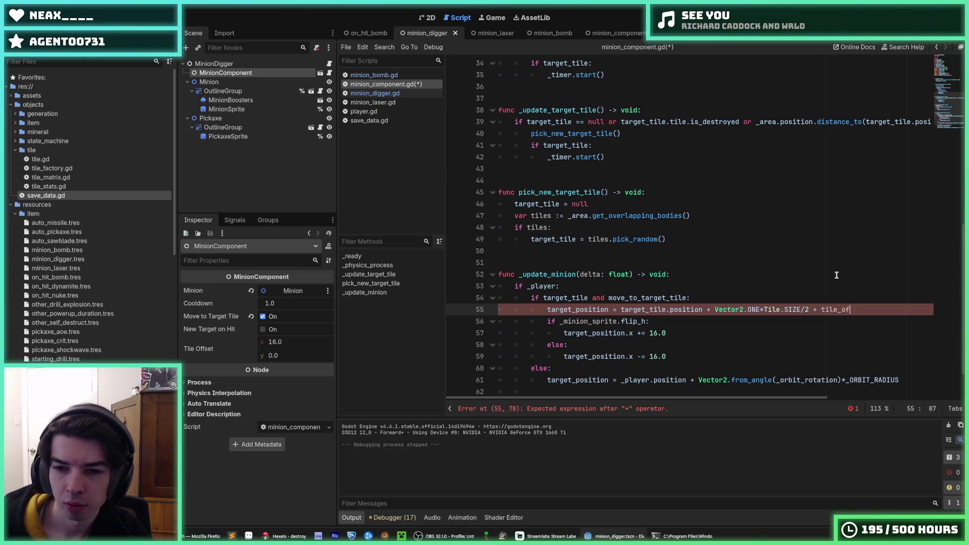
{"action": "key", "text": "Left"}
{"action": "key", "text": "Left"}
{"action": "key", "text": "Left"}
{"action": "key", "text": "shift+Left"}
{"action": "key", "text": "shift+Left"}
{"action": "key", "text": "shift+Left"}
{"action": "key", "text": "shift+Left"}
{"action": "key", "text": "shift+Left"}
{"action": "key", "text": "shift+Left"}
{"action": "key", "text": "shift+Left"}
{"action": "key", "text": "shift+Left"}
{"action": "key", "text": "shift+Left"}
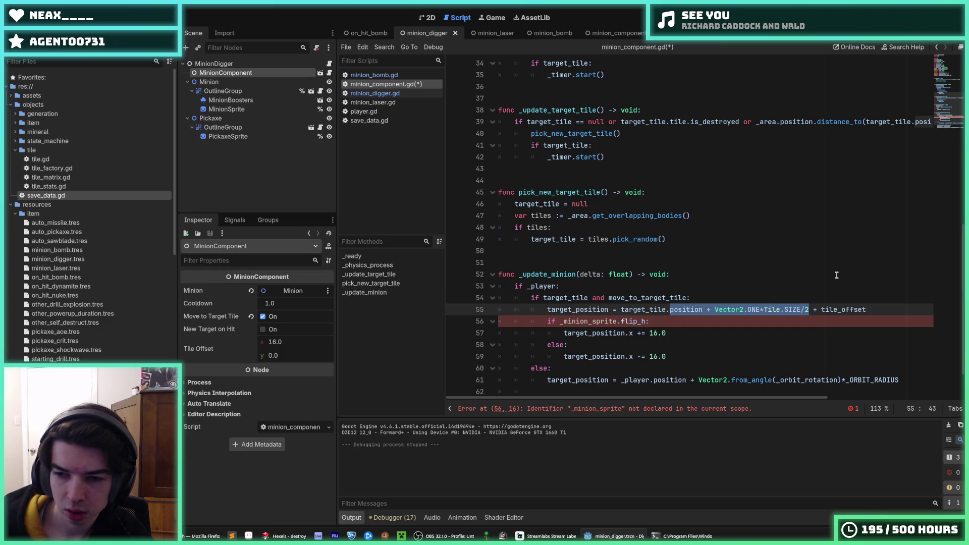
{"action": "key", "text": "Left"}
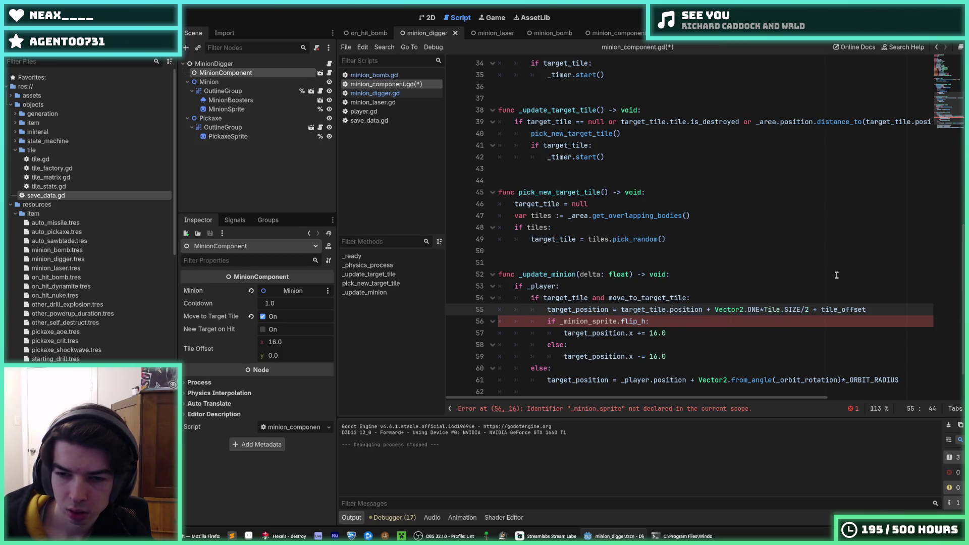
{"action": "type", "text": "get_center("}
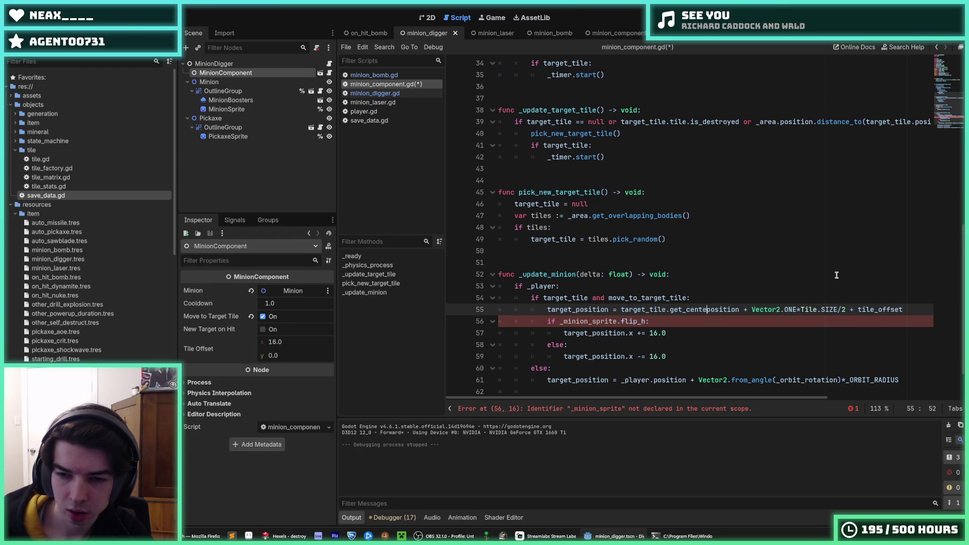
{"action": "type", "text": ")"}
{"action": "key", "text": "shift+Right"}
{"action": "key", "text": "shift+Right"}
{"action": "key", "text": "shift+Right"}
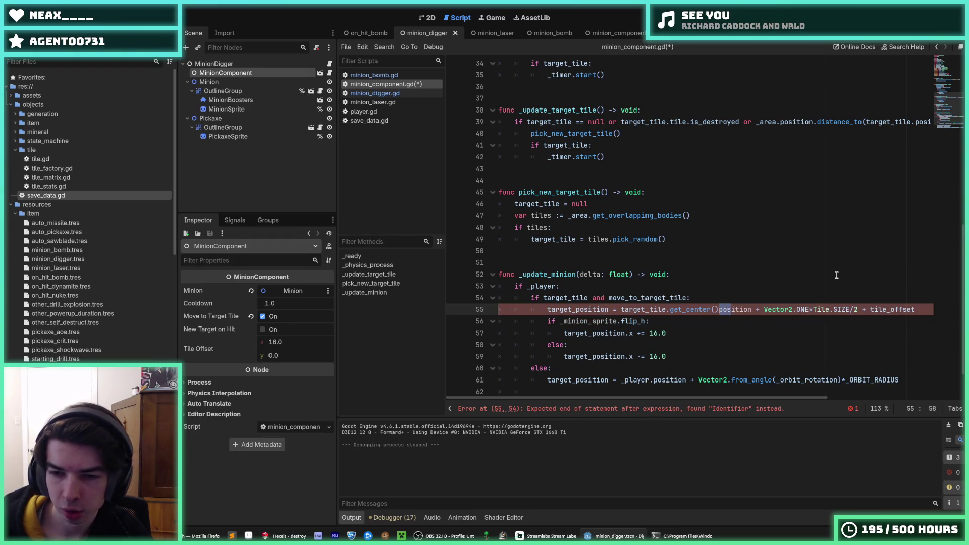
{"action": "key", "text": "shift+Right"}
{"action": "key", "text": "shift+Right"}
{"action": "key", "text": "shift+Right"}
{"action": "key", "text": "BackSpace"}
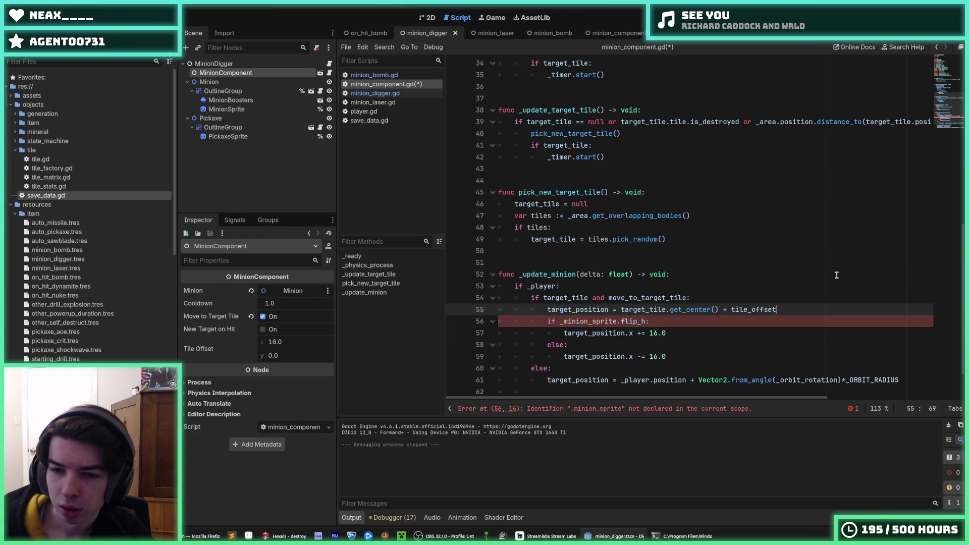
{"action": "key", "text": "Down"}
{"action": "key", "text": "Down"}
{"action": "key", "text": "Down"}
{"action": "key", "text": "Down"}
{"action": "key", "text": "shift+Up"}
{"action": "key", "text": "shift+Up"}
{"action": "key", "text": "shift+Up"}
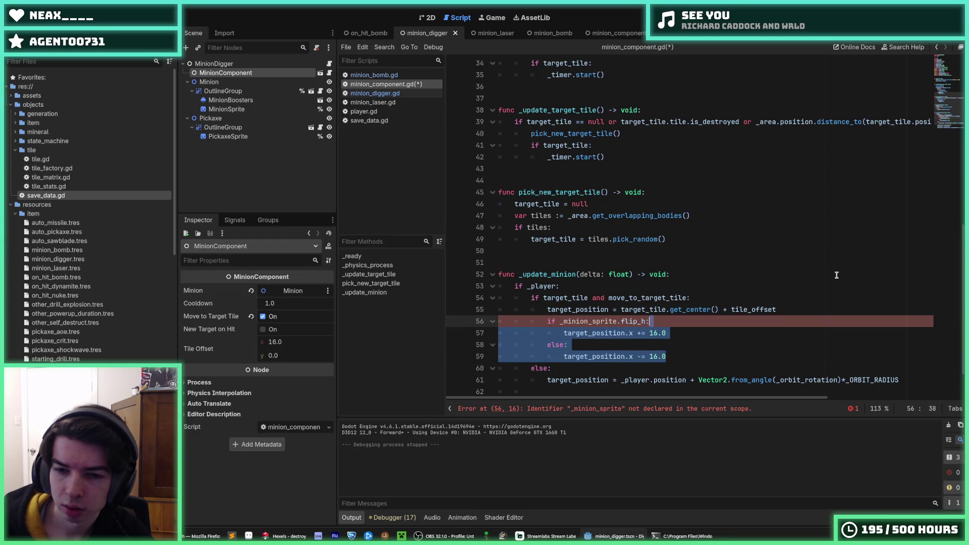
Step: Cut tile_offset from the target position on line 55
{"action": "key", "text": "shift+Home"}
{"action": "key", "text": "shift+Home"}
{"action": "key", "text": "shift+Home"}
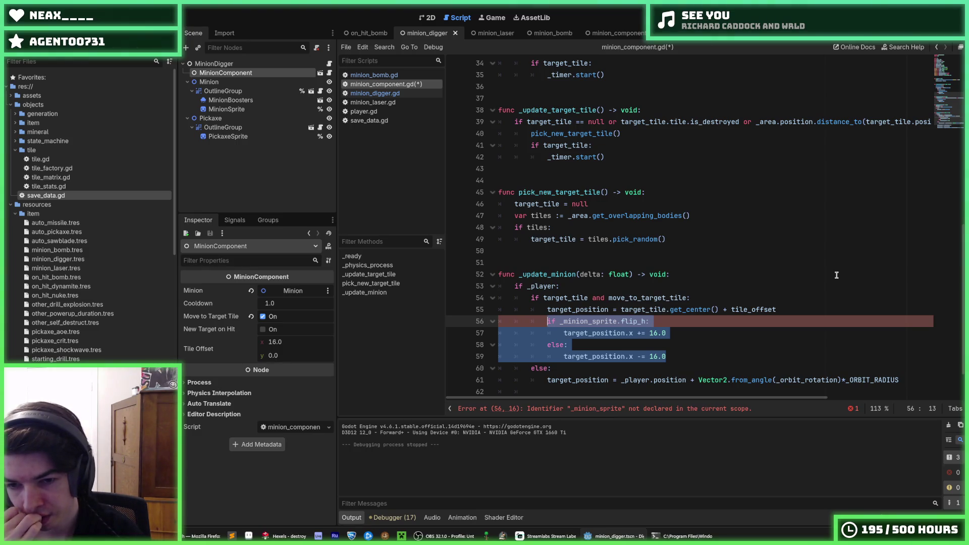
{"action": "left_click_drag", "start_coordinate": [777, 309], "coordinate": [730, 310]}
{"action": "key", "text": "ctrl+x"}
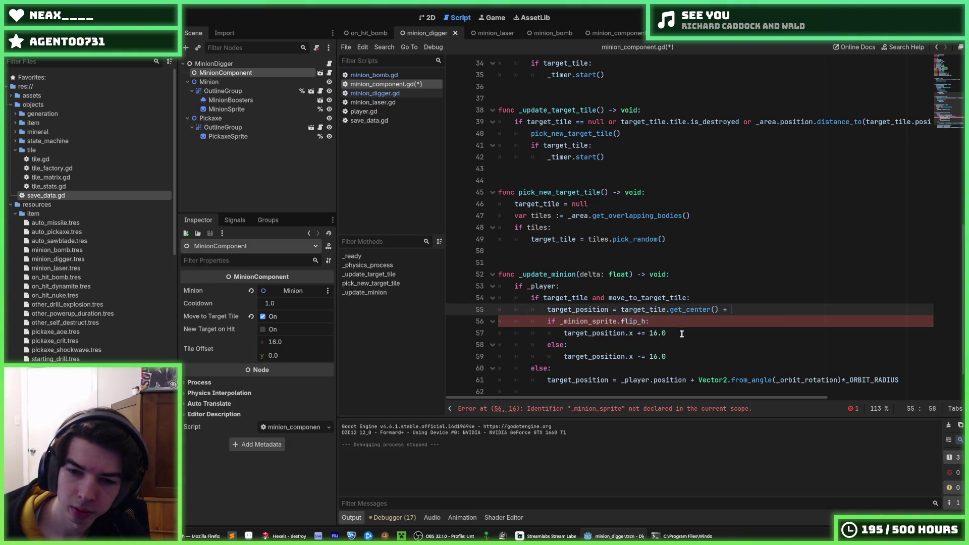
Step: Replace line 57's fixed 16.0 shift with += Vector2(tile_offset.x*-1, tile_offset.y)
{"action": "mouse_move", "coordinate": [667, 333]}
{"action": "left_mouse_down"}
{"action": "mouse_move", "coordinate": [563, 333]}
{"action": "mouse_move", "coordinate": [649, 333]}
{"action": "mouse_move", "coordinate": [571, 333]}
{"action": "mouse_move", "coordinate": [646, 322]}
{"action": "mouse_move", "coordinate": [626, 334]}
{"action": "left_mouse_up"}
{"action": "type", "text": "+= tile_offset"}
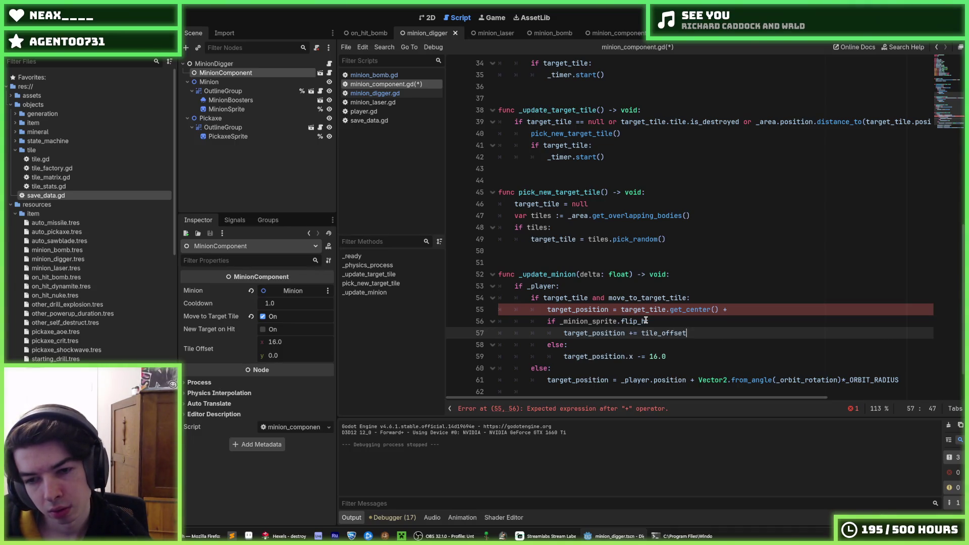
{"action": "type", "text": "."}
{"action": "key", "text": "BackSpace"}
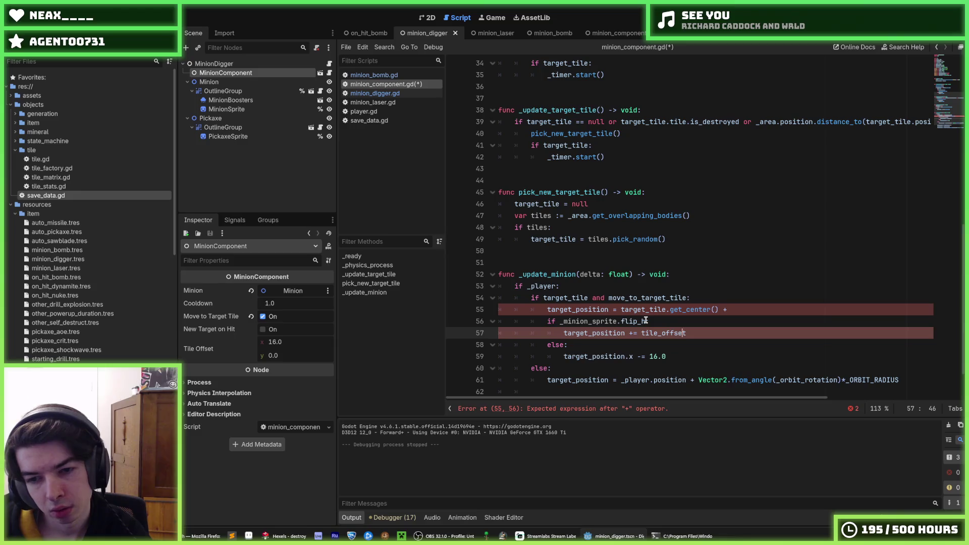
{"action": "key", "text": "ctrl+Left"}
{"action": "type", "text": "Vector2("}
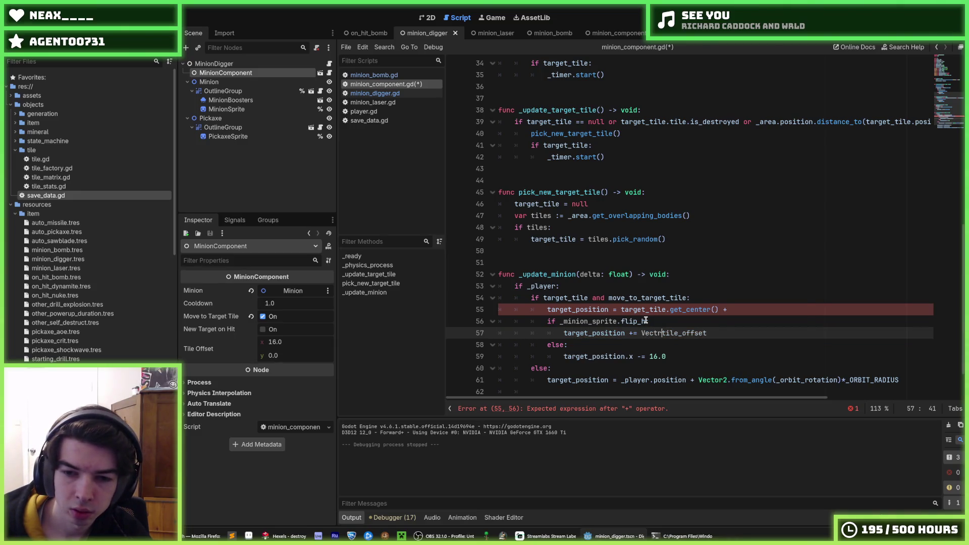
{"action": "key", "text": "End"}
{"action": "type", "text": ")"}
{"action": "key", "text": "Left"}
{"action": "type", "text": ".x"}
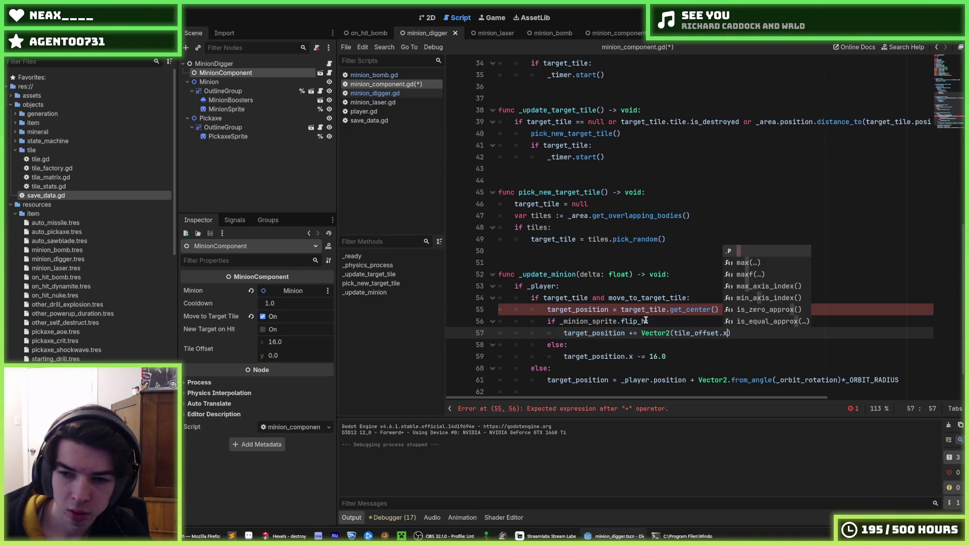
{"action": "type", "text": "*-1, "}
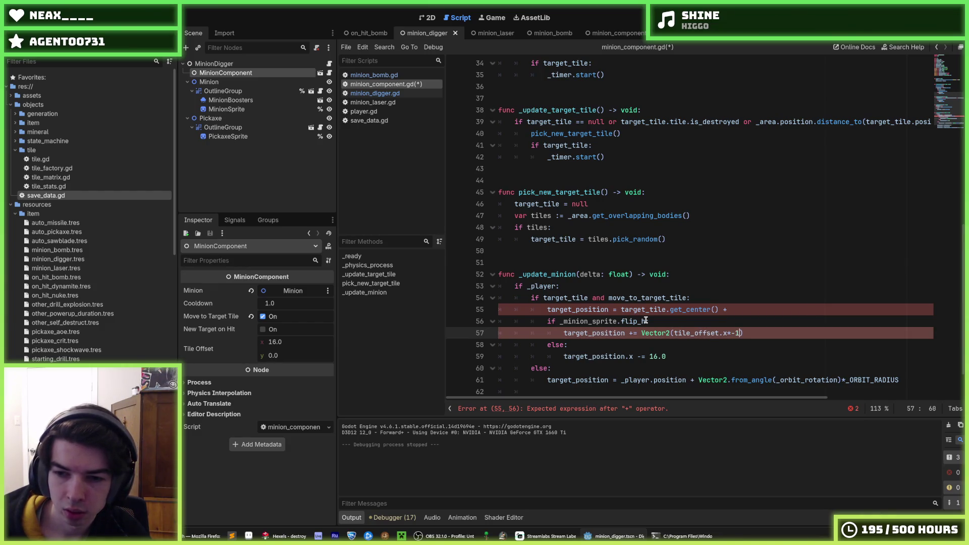
{"action": "type", "text": "tile_offset.y"}
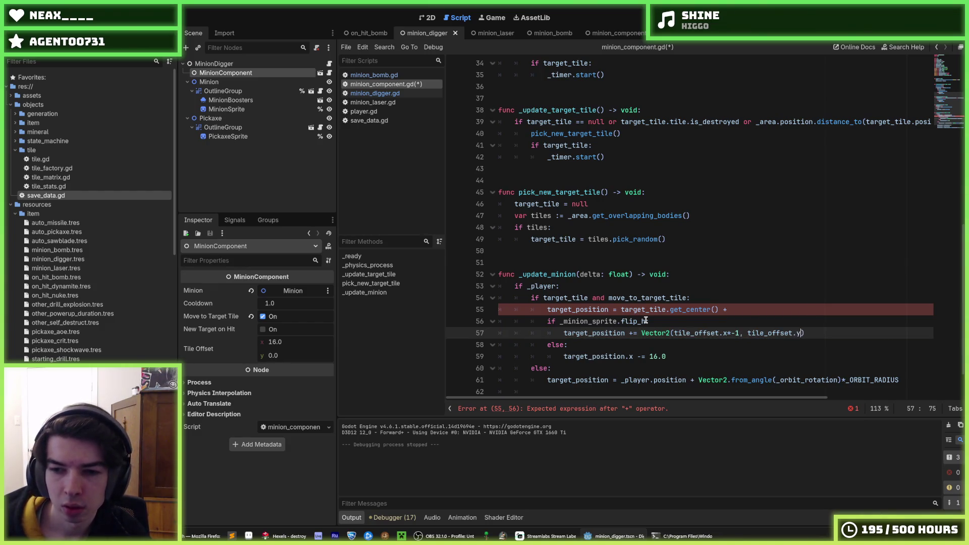
{"action": "key", "text": "shift+Left"}
{"action": "key", "text": "shift+Left"}
{"action": "key", "text": "shift+Left"}
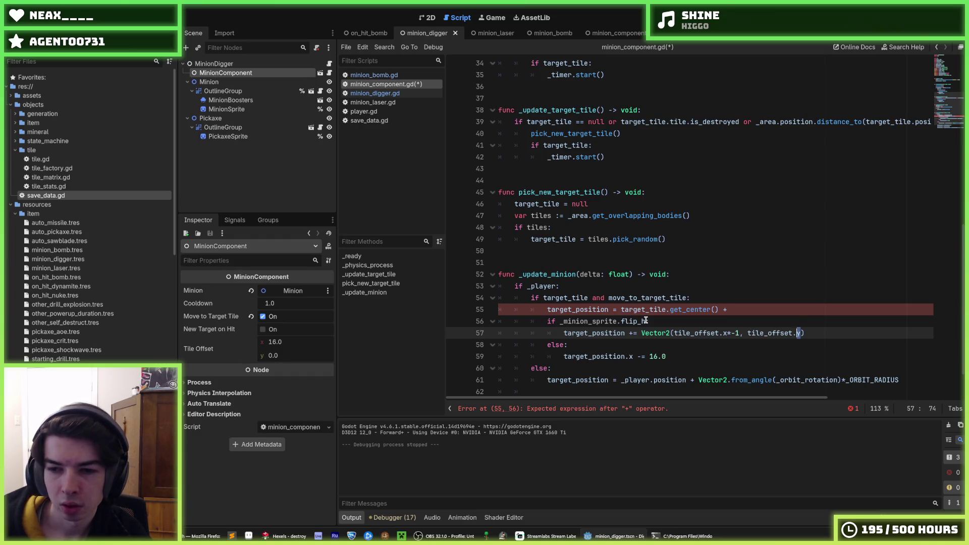
Step: Make line 59 add Vector2(tile_offset.x*1, tile_offset.y) instead of subtracting 16.0
{"action": "left_click_drag", "start_coordinate": [805, 333], "coordinate": [673, 330]}
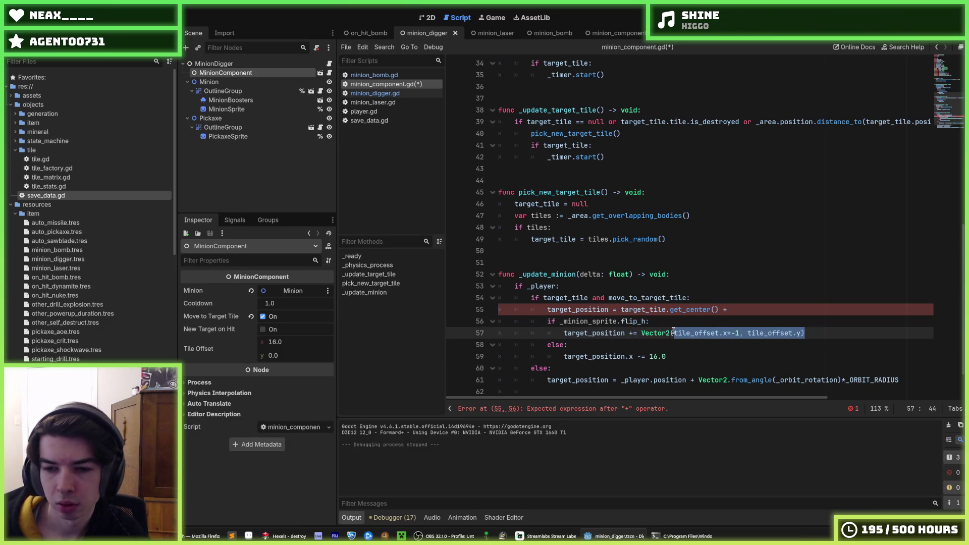
{"action": "left_click", "coordinate": [674, 330]}
{"action": "mouse_move", "coordinate": [816, 334]}
{"action": "left_mouse_down"}
{"action": "mouse_move", "coordinate": [651, 343]}
{"action": "mouse_move", "coordinate": [642, 335]}
{"action": "mouse_move", "coordinate": [665, 356]}
{"action": "mouse_move", "coordinate": [649, 356]}
{"action": "left_mouse_up"}
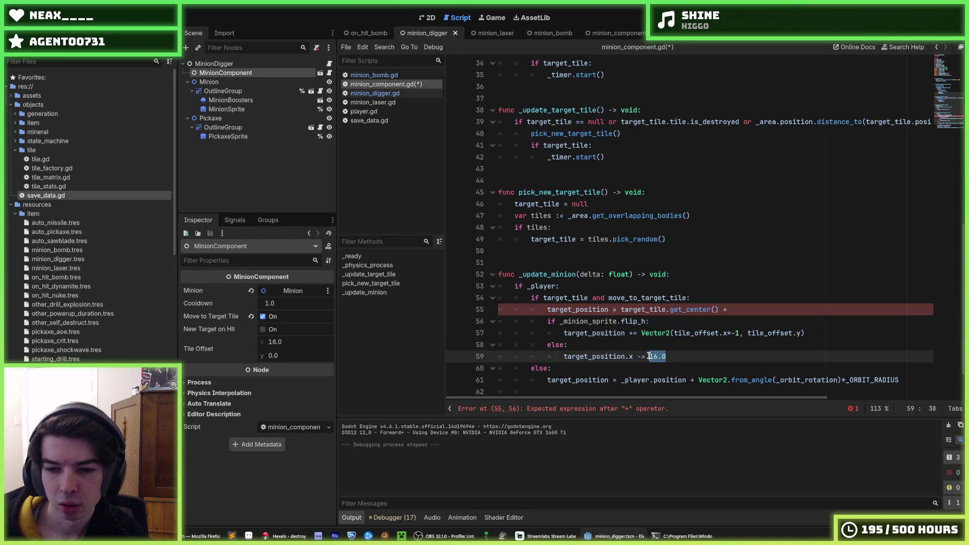
{"action": "key", "text": "ctrl+v"}
{"action": "left_click", "coordinate": [640, 357]}
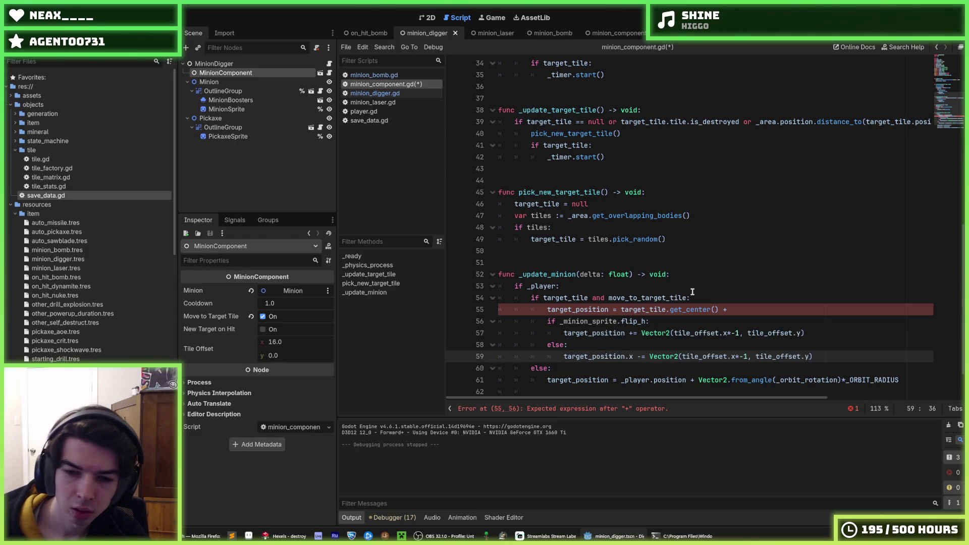
{"action": "key", "text": "BackSpace"}
{"action": "type", "text": "+"}
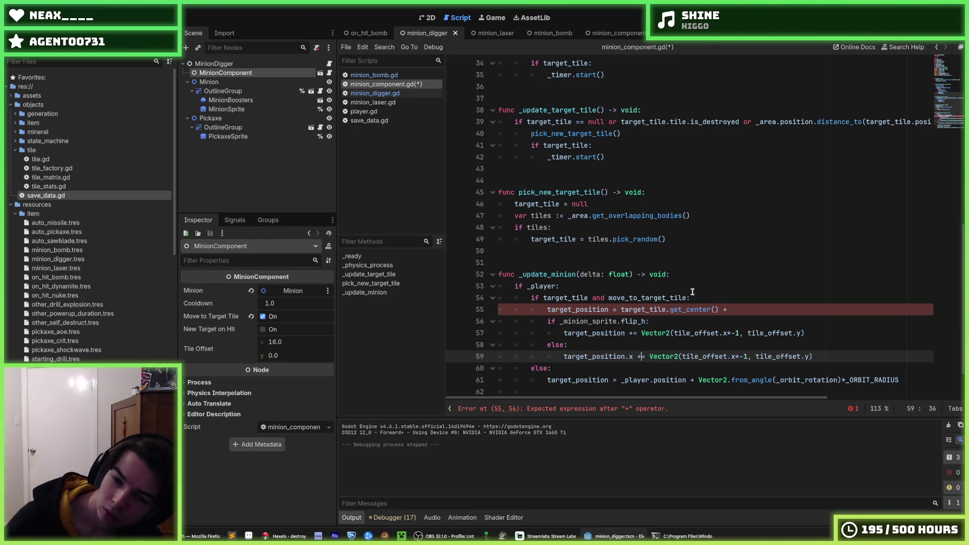
{"action": "left_click", "coordinate": [743, 356]}
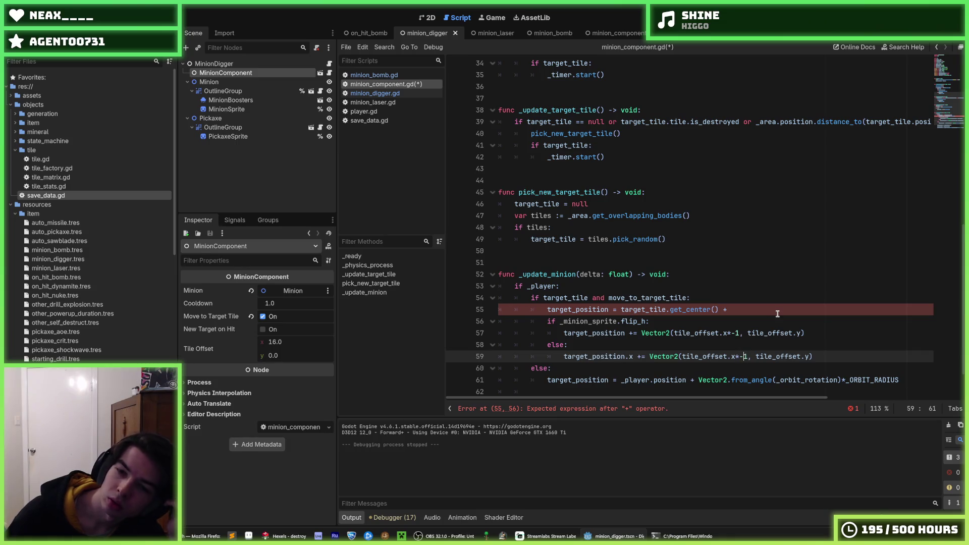
{"action": "key", "text": "BackSpace"}
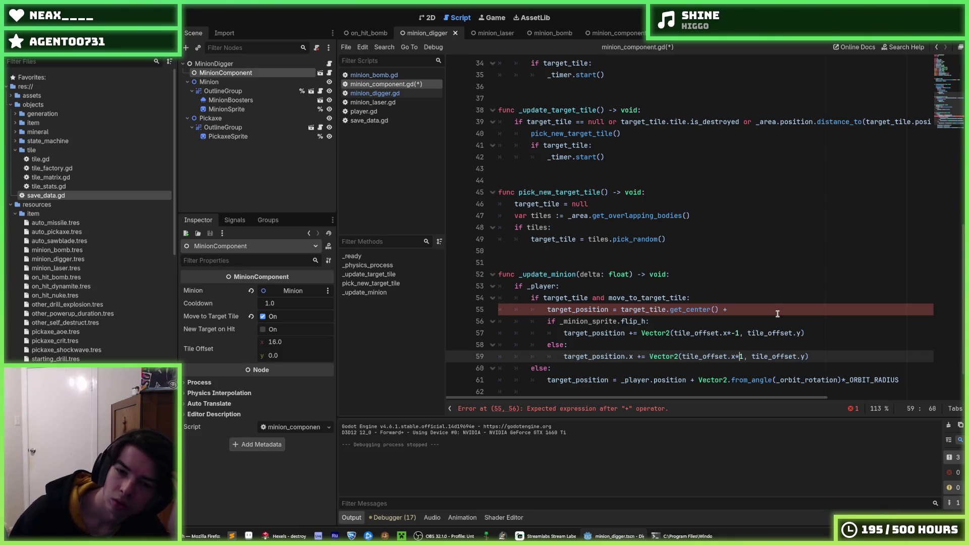
{"action": "mouse_move", "coordinate": [684, 345]}
{"action": "left_mouse_down"}
{"action": "mouse_move", "coordinate": [403, 354]}
{"action": "mouse_move", "coordinate": [375, 343]}
{"action": "left_mouse_up"}
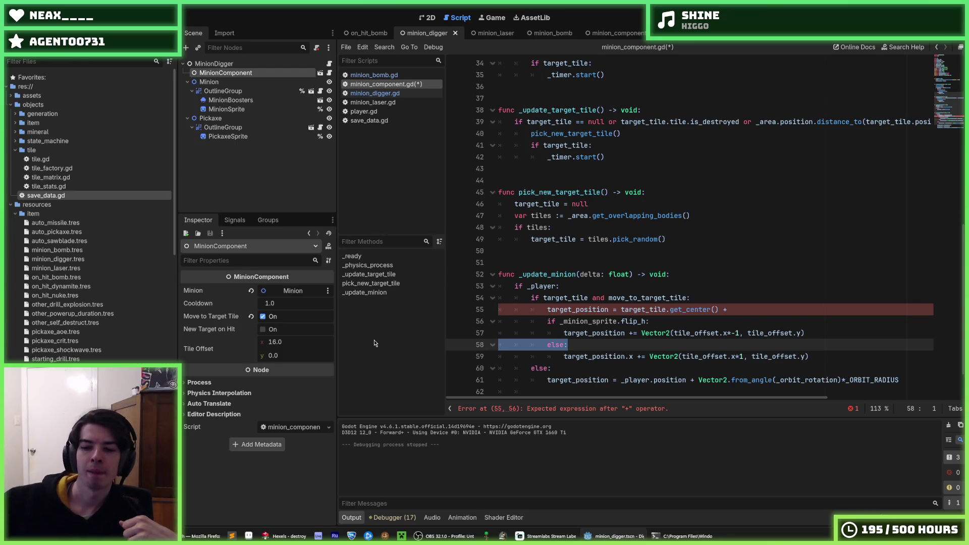
{"action": "key", "text": "Up"}
{"action": "key", "text": "Up"}
{"action": "key", "text": "Up"}
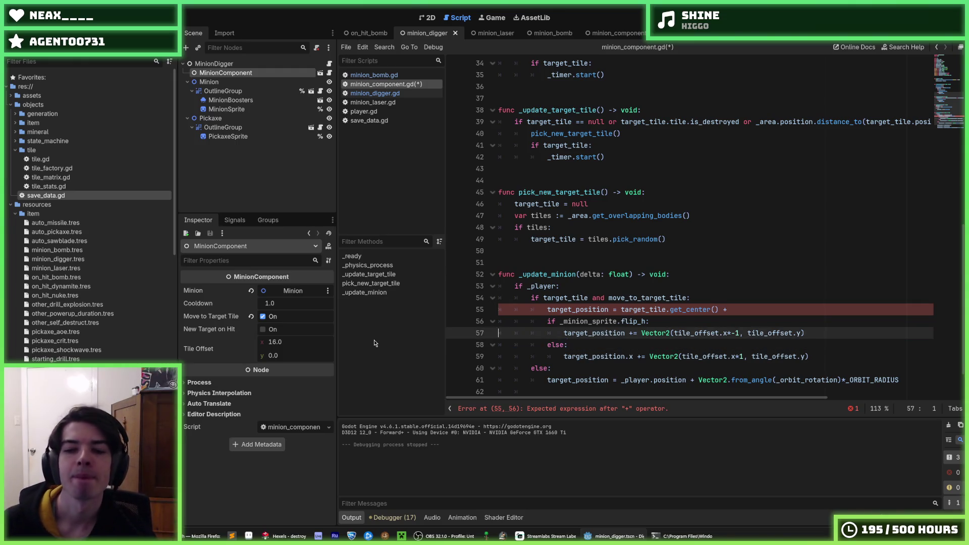
{"action": "key", "text": "End"}
{"action": "key", "text": "shift+Up"}
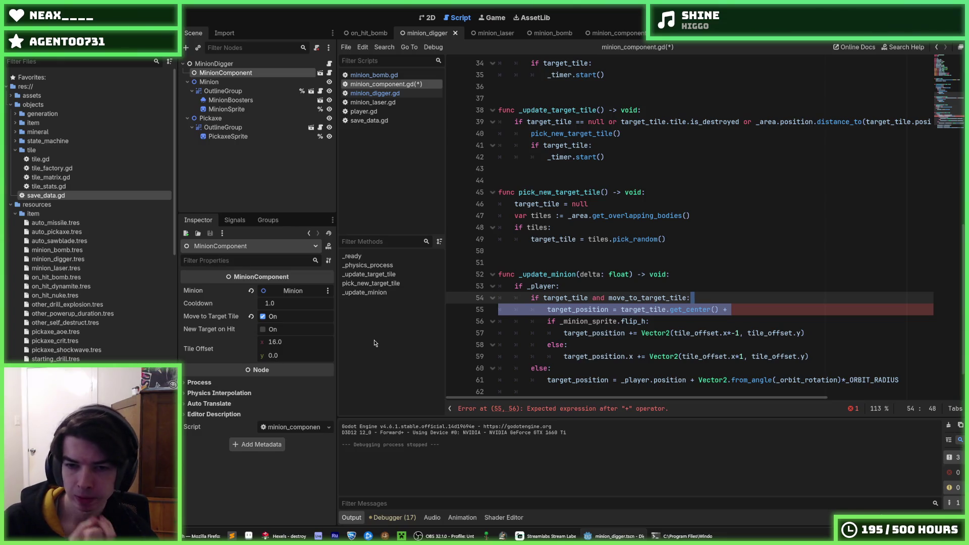
{"action": "key", "text": "Down"}
{"action": "key", "text": "End"}
{"action": "key", "text": "BackSpace"}
{"action": "key", "text": "ctrl+s"}
{"action": "key", "text": "Down"}
{"action": "key", "text": "Down"}
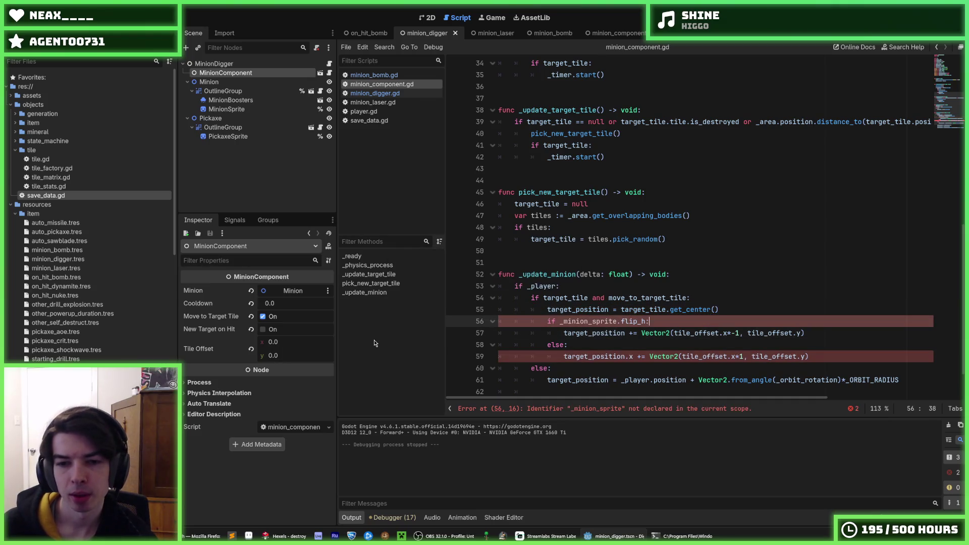
{"action": "key", "text": "Up"}
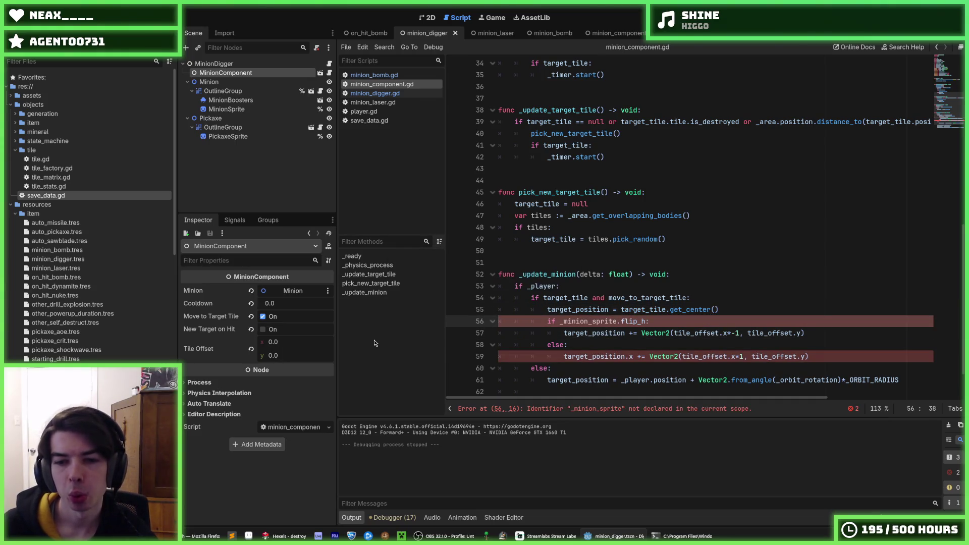
{"action": "key", "text": "shift+Left"}
{"action": "key", "text": "shift+Left"}
{"action": "key", "text": "shift+Left"}
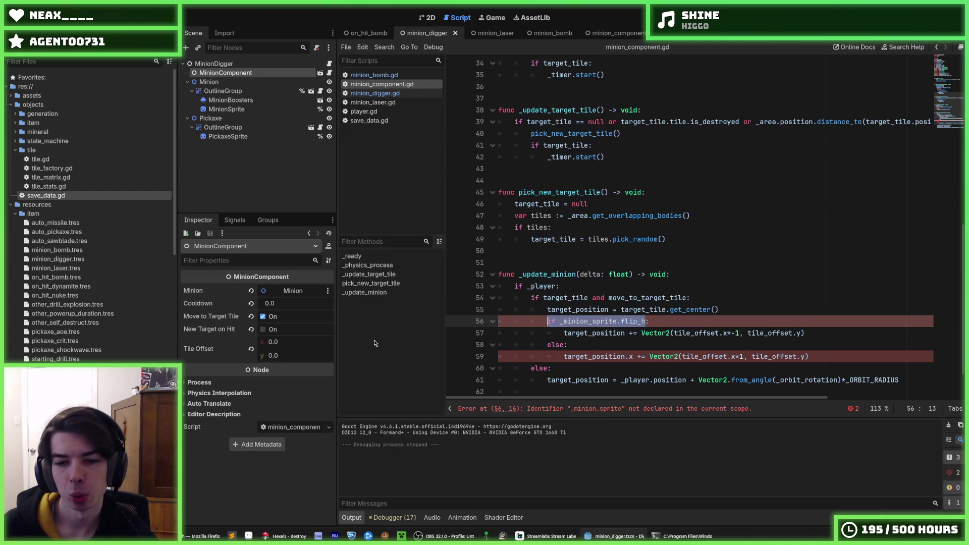
{"action": "scroll", "coordinate": [456, 317], "scroll_direction": "down", "scroll_amount": 1}
{"action": "left_click", "coordinate": [712, 273]}
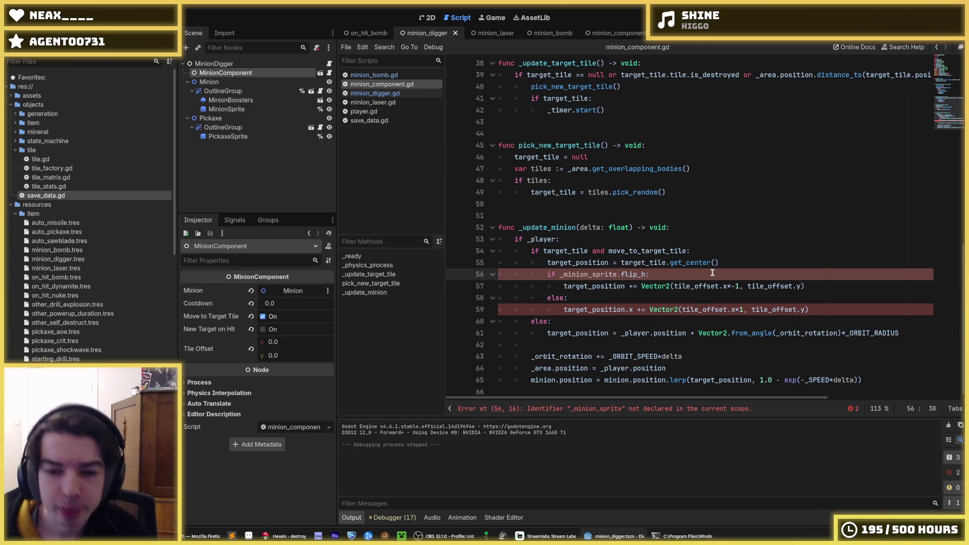
{"action": "scroll", "coordinate": [650, 267], "scroll_direction": "up", "scroll_amount": 2}
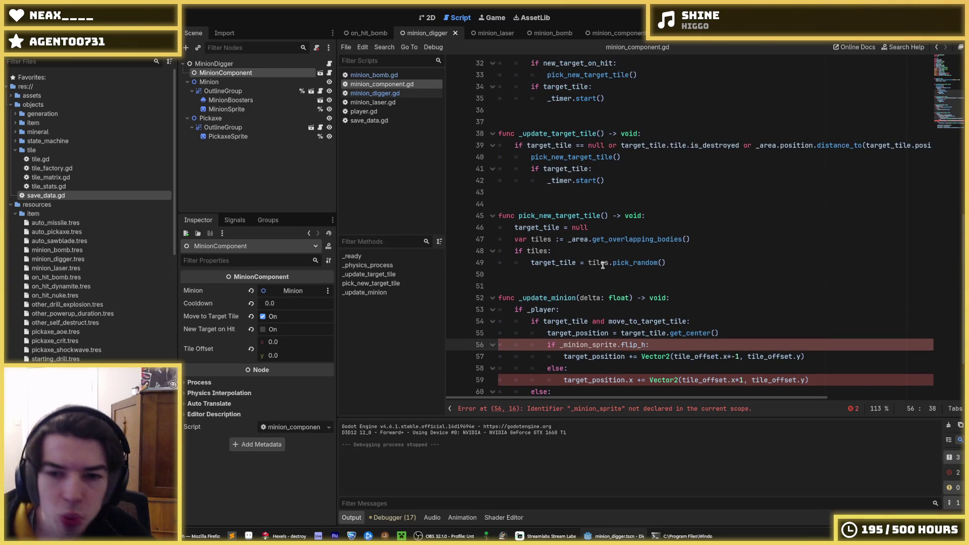
Step: Find the broken condition on line 56, then select minion_bomb.gd's target-tile centre comparison on line 16
{"action": "left_click", "coordinate": [602, 227]}
{"action": "scroll", "coordinate": [649, 207], "scroll_direction": "down", "scroll_amount": 2}
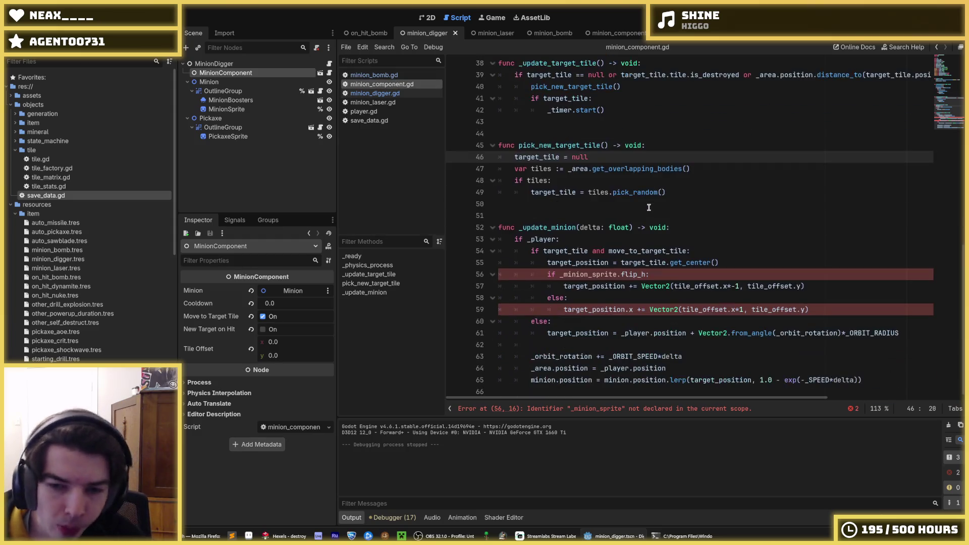
{"action": "left_click", "coordinate": [643, 273]}
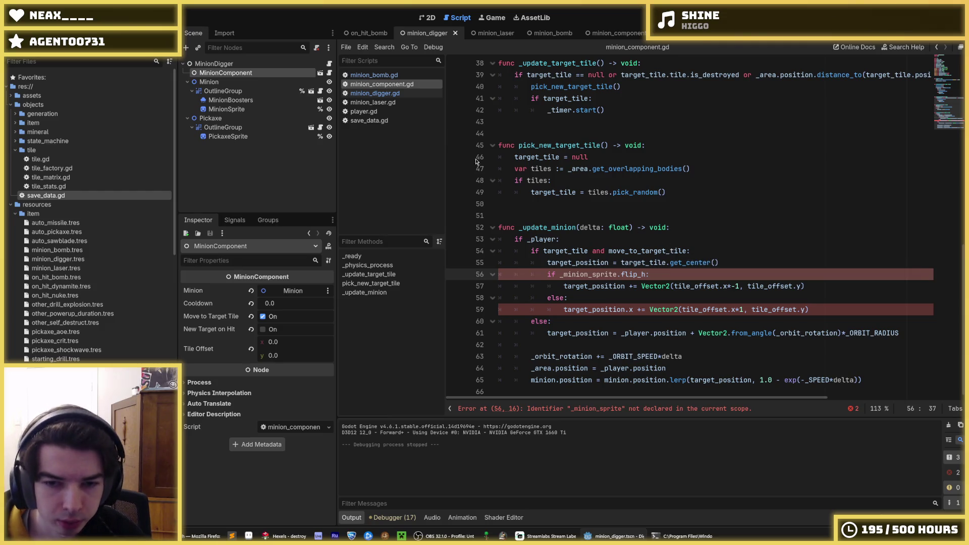
{"action": "left_click", "coordinate": [370, 76]}
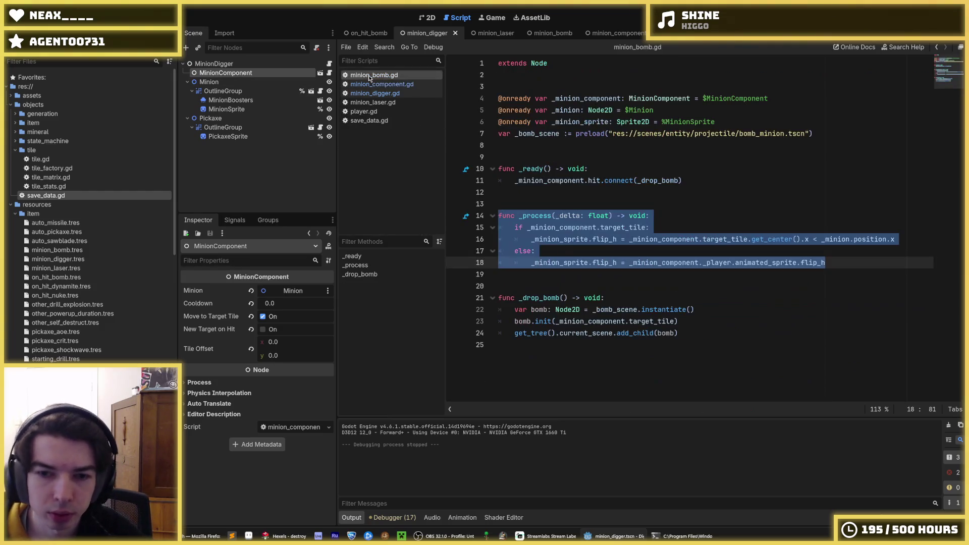
{"action": "left_click", "coordinate": [580, 215]}
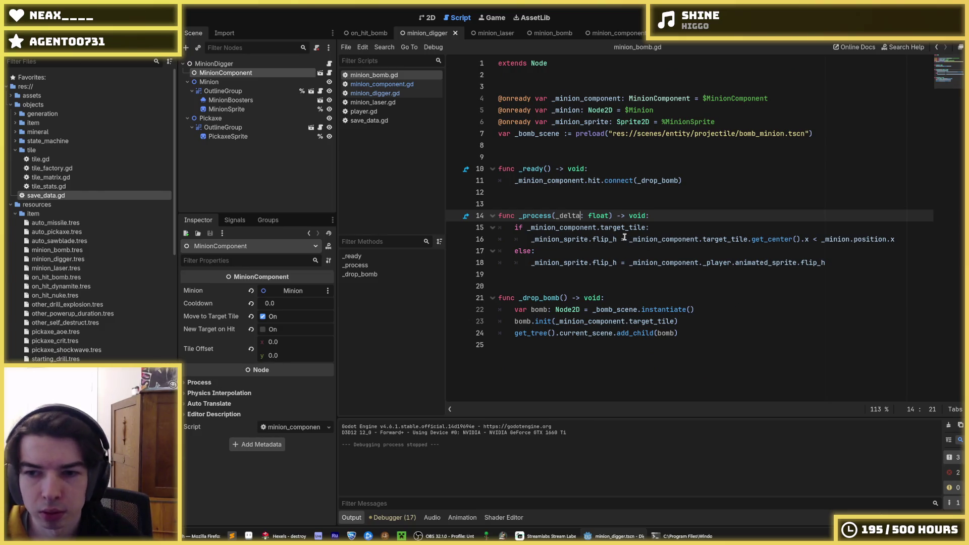
{"action": "left_click_drag", "start_coordinate": [630, 239], "coordinate": [899, 240]}
{"action": "key", "text": "ctrl+c"}
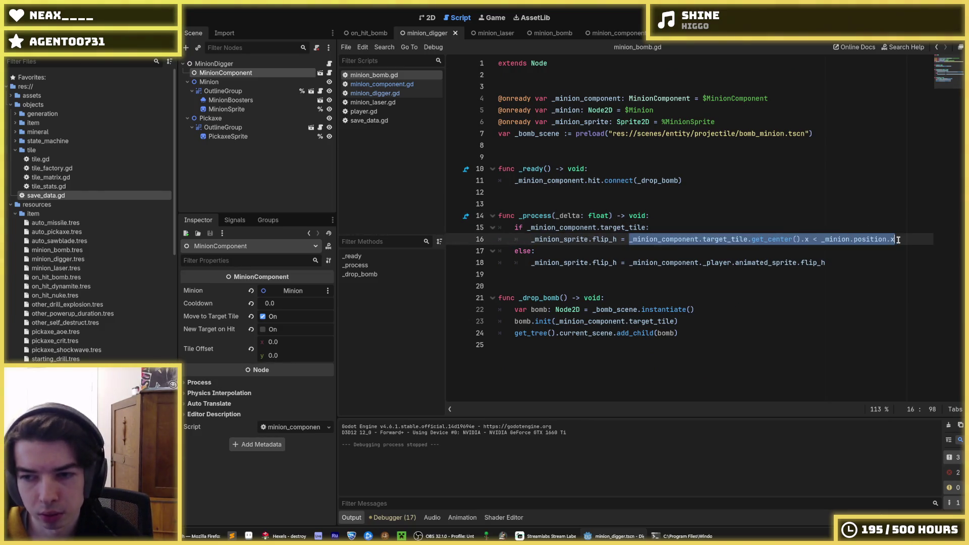
Step: Paste that comparison over the _minion_sprite.flip_h condition on line 56 of minion_component.gd
{"action": "left_click", "coordinate": [382, 84]}
{"action": "left_click_drag", "start_coordinate": [641, 274], "coordinate": [559, 275]}
{"action": "key", "text": "ctrl+v"}
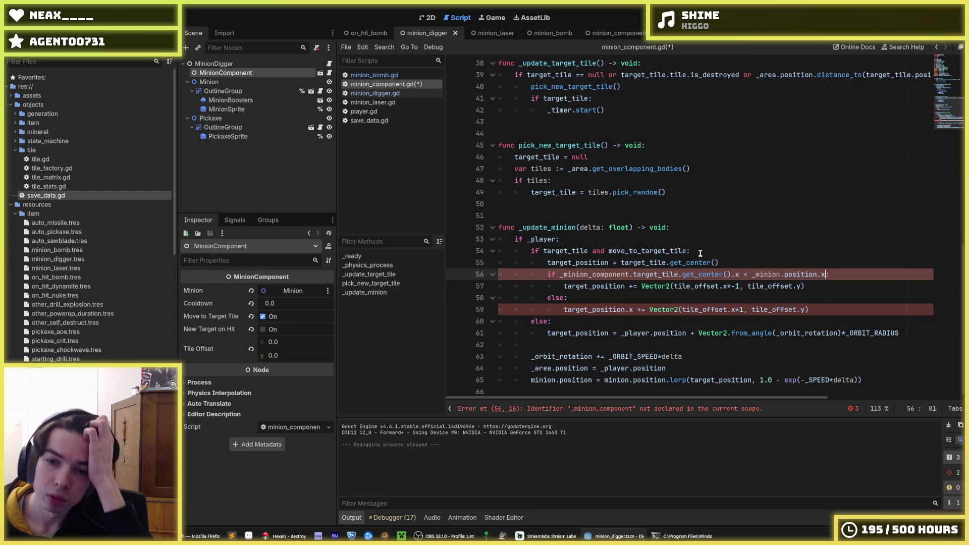
Step: Make line 56 compare target_position.x against minion.position.x instead of the tile centre
{"action": "double_click", "coordinate": [578, 262]}
{"action": "key", "text": "ctrl+c"}
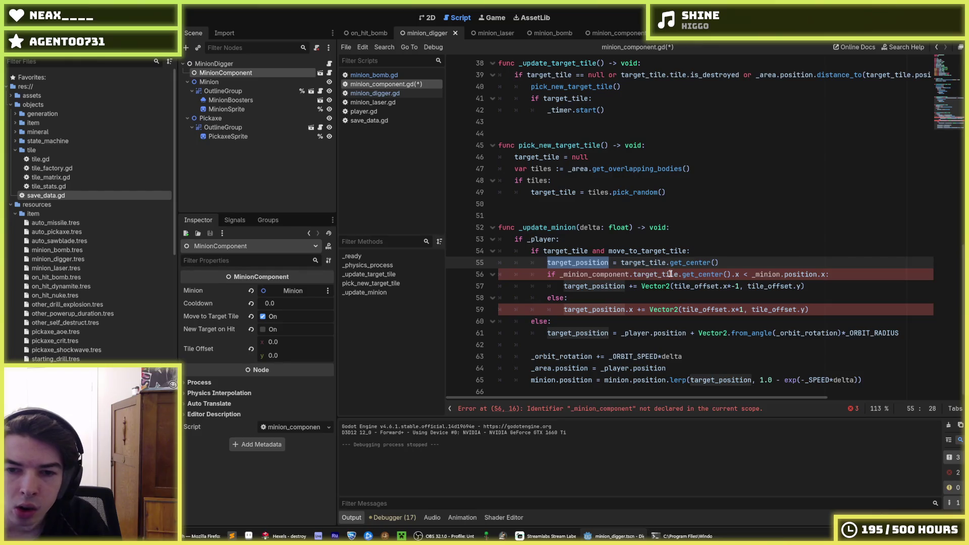
{"action": "left_click_drag", "start_coordinate": [733, 274], "coordinate": [549, 274]}
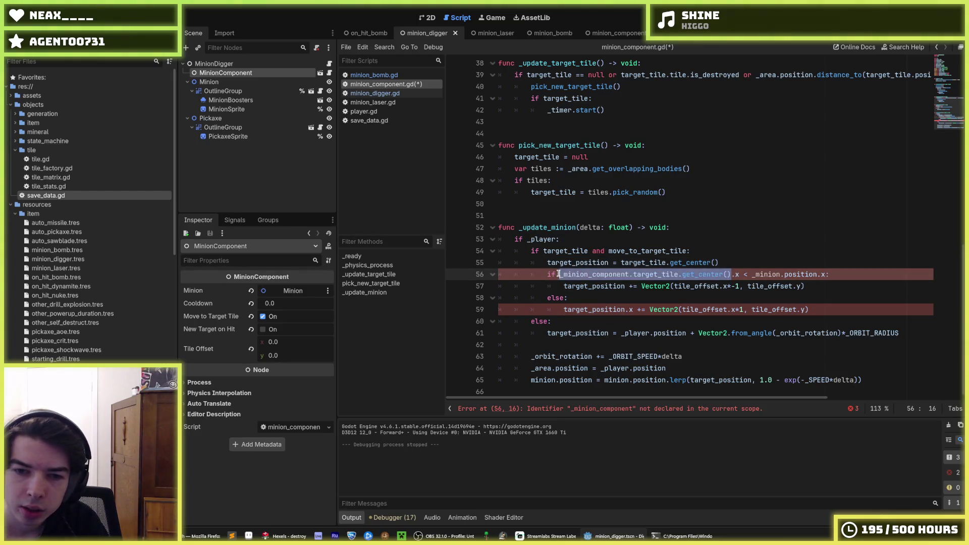
{"action": "key", "text": "ctrl+v"}
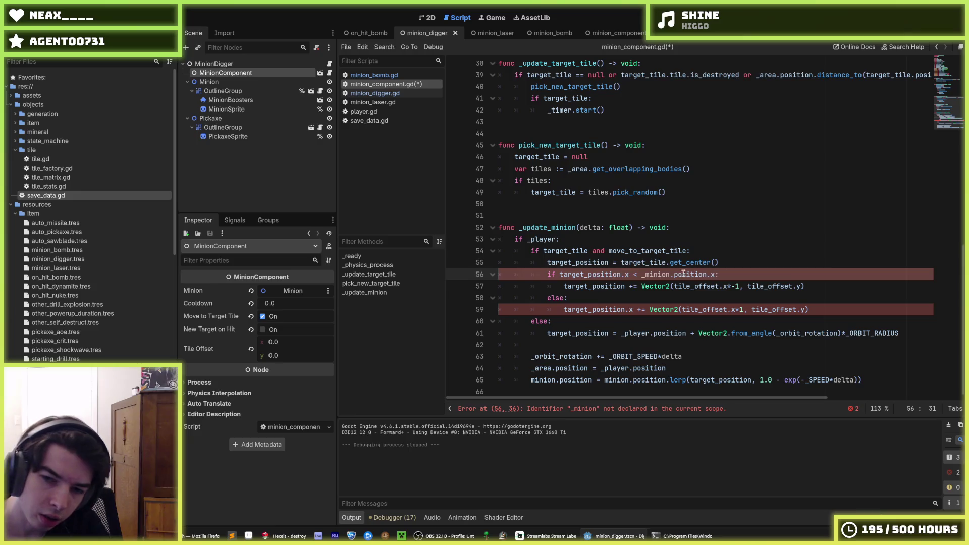
{"action": "double_click", "coordinate": [661, 274]}
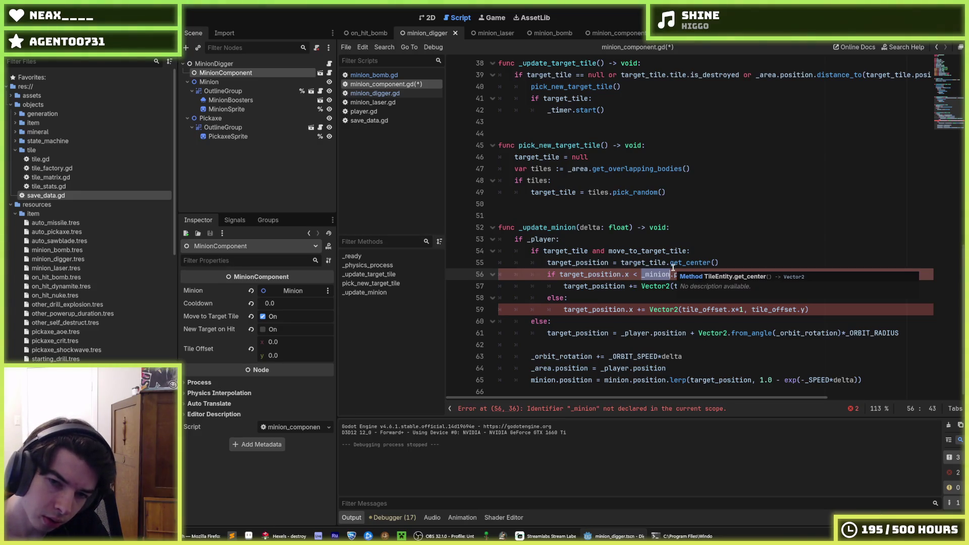
{"action": "left_click", "coordinate": [645, 274]}
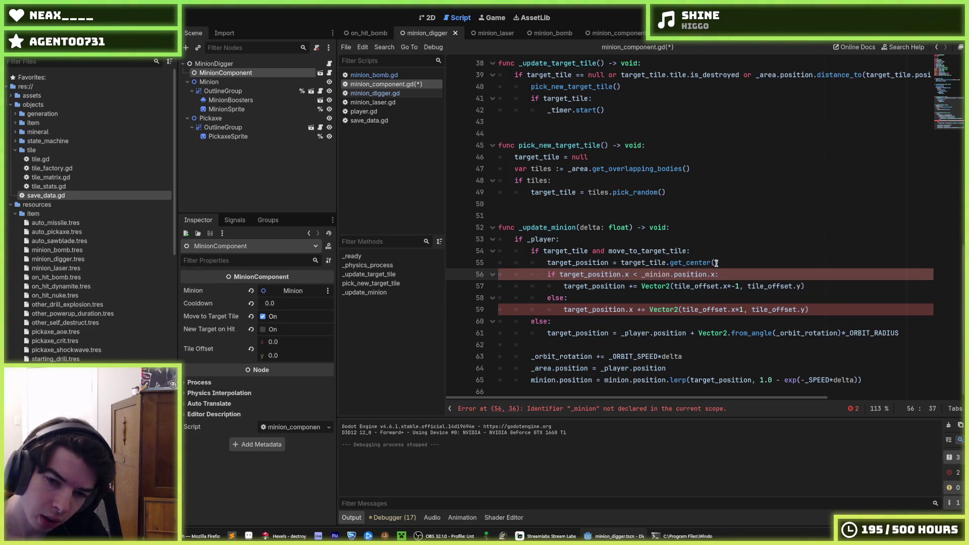
{"action": "key", "text": "BackSpace"}
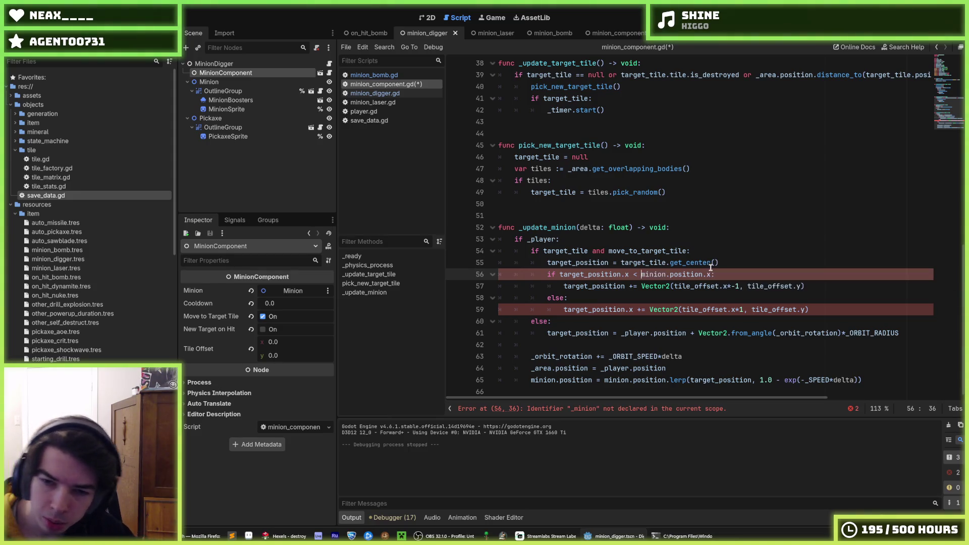
Step: Rewrite the line 57 and 59 offsets to add -1*tile_offset.x and tile_offset.x, then save
{"action": "left_click", "coordinate": [710, 270]}
{"action": "key", "text": "Down"}
{"action": "key", "text": "Down"}
{"action": "key", "text": "Down"}
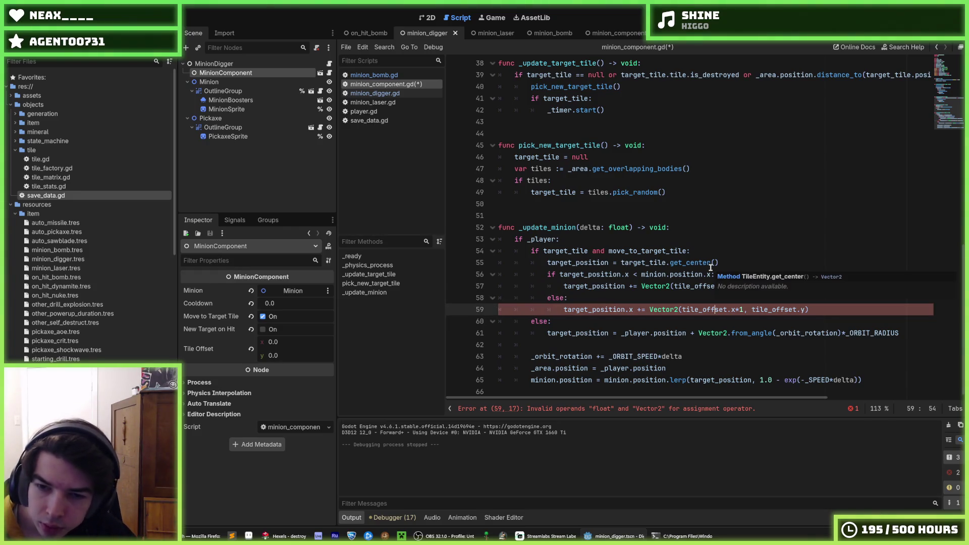
{"action": "key", "text": "Left"}
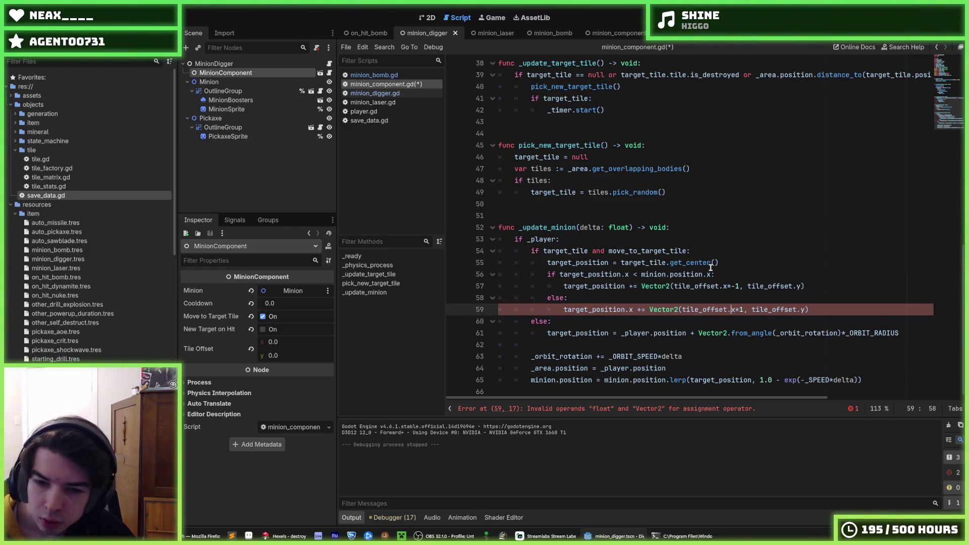
{"action": "key", "text": "BackSpace"}
{"action": "key", "text": "BackSpace"}
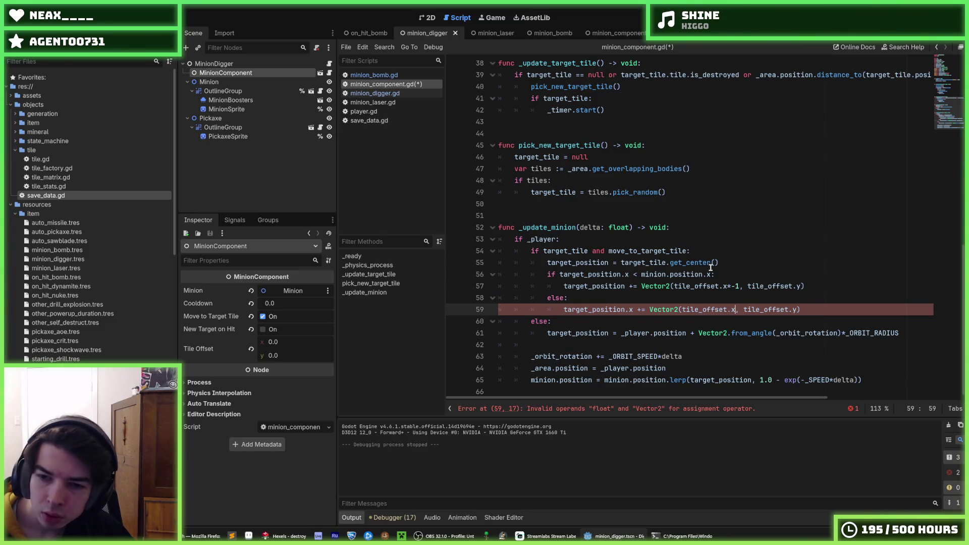
{"action": "key", "text": "Up"}
{"action": "key", "text": "Up"}
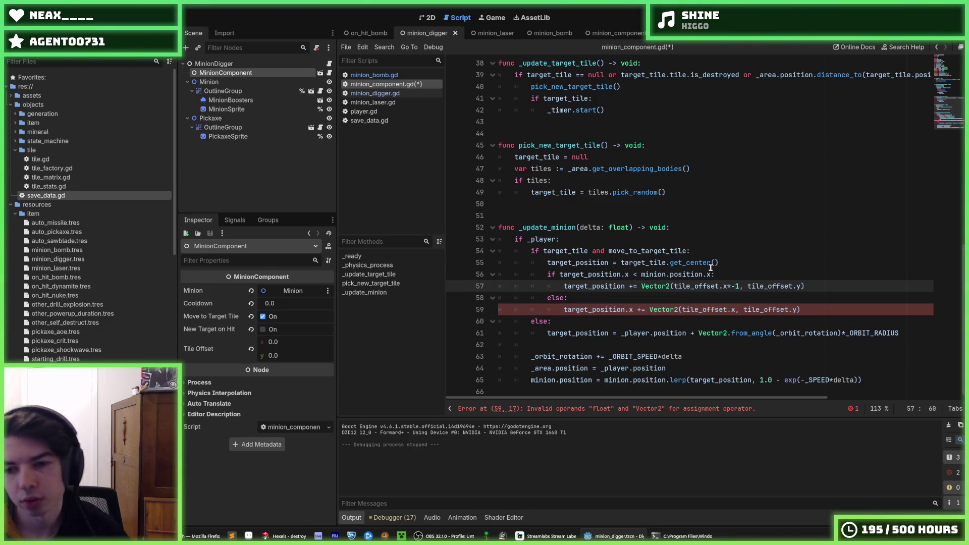
{"action": "key", "text": "Down"}
{"action": "key", "text": "Down"}
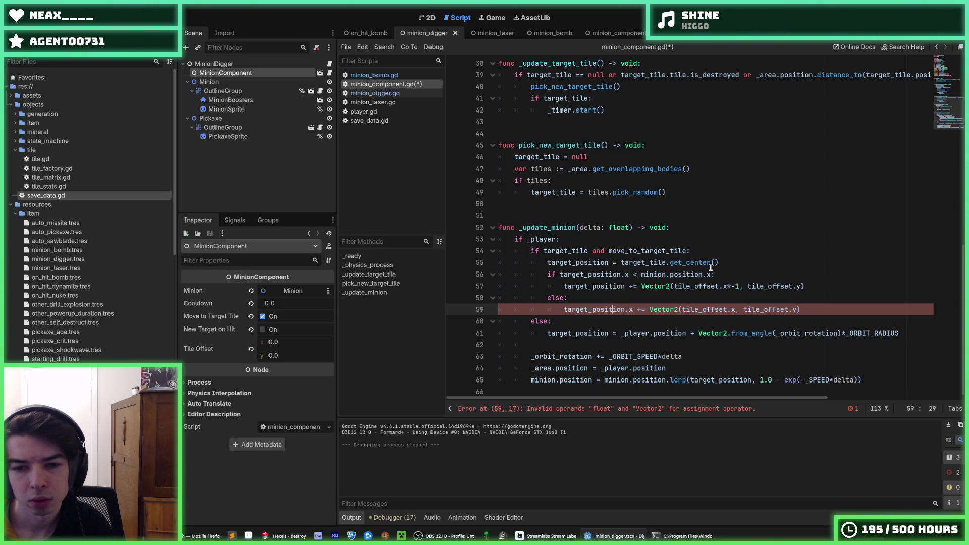
{"action": "key", "text": "BackSpace"}
{"action": "key", "text": "BackSpace"}
{"action": "key", "text": "Up"}
{"action": "key", "text": "Up"}
{"action": "key", "text": "ctrl+Left"}
{"action": "key", "text": "ctrl+Left"}
{"action": "key", "text": "BackSpace"}
{"action": "key", "text": "BackSpace"}
{"action": "key", "text": "BackSpace"}
{"action": "key", "text": "Left"}
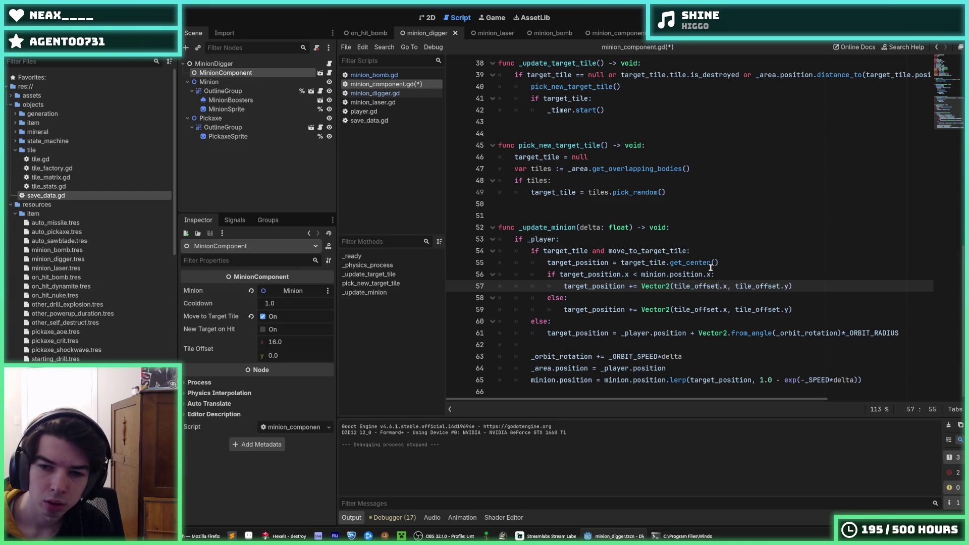
{"action": "key", "text": "ctrl+Left"}
{"action": "type", "text": "-1*"}
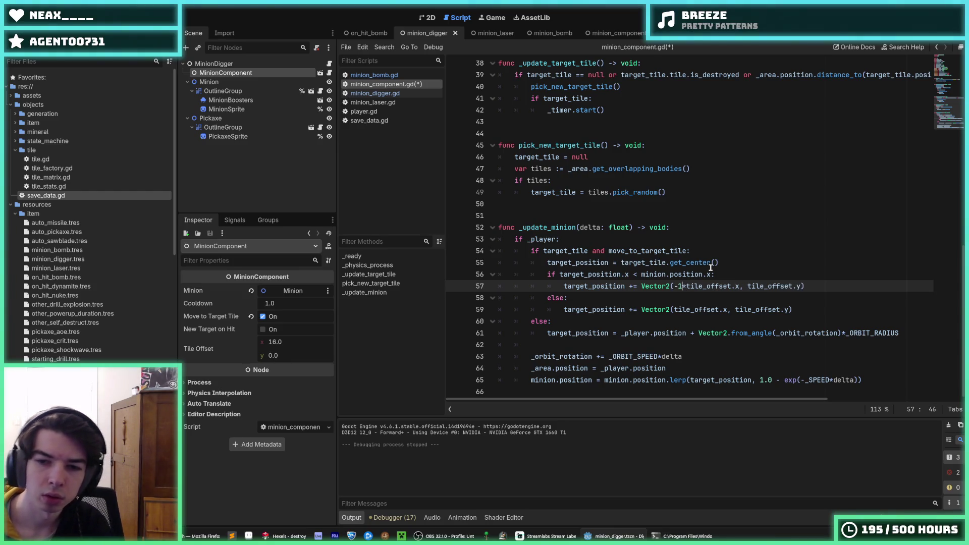
{"action": "key", "text": "ctrl+s"}
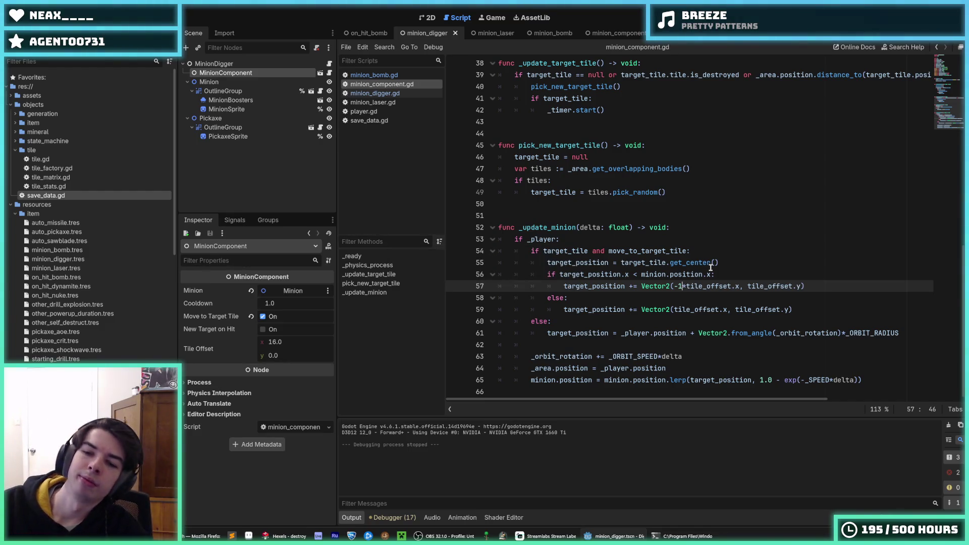
{"action": "key", "text": "F5"}
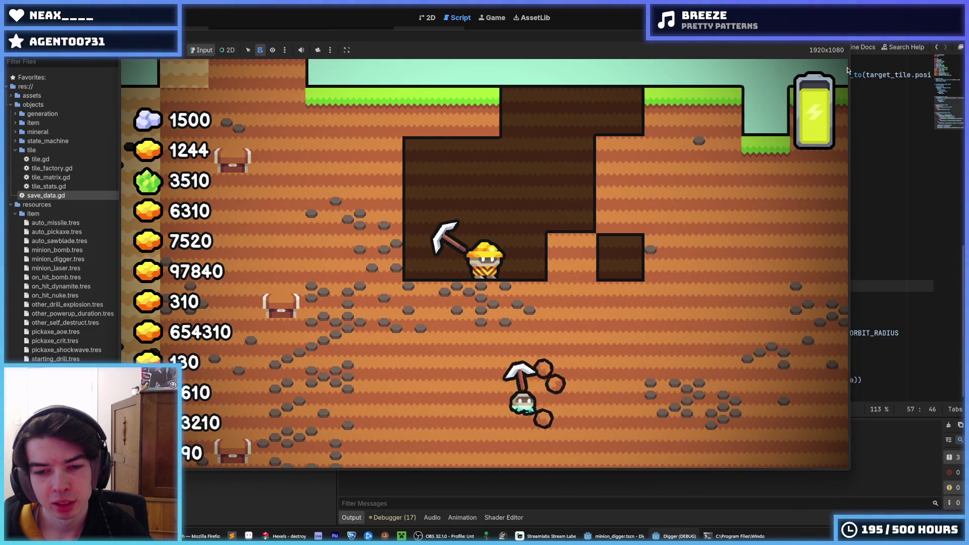
{"action": "key", "text": "F8"}
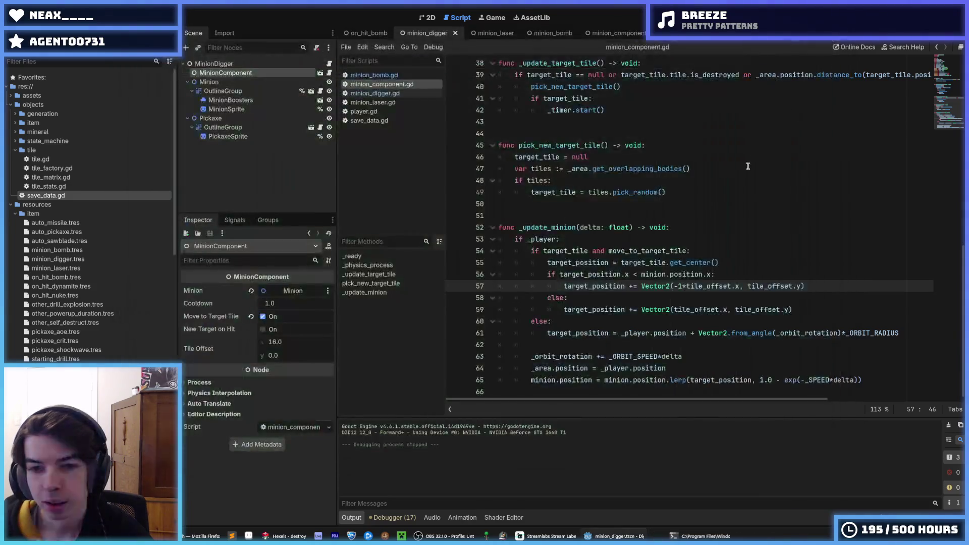
{"action": "left_click", "coordinate": [745, 274]}
{"action": "left_click", "coordinate": [737, 266]}
{"action": "left_click", "coordinate": [730, 274]}
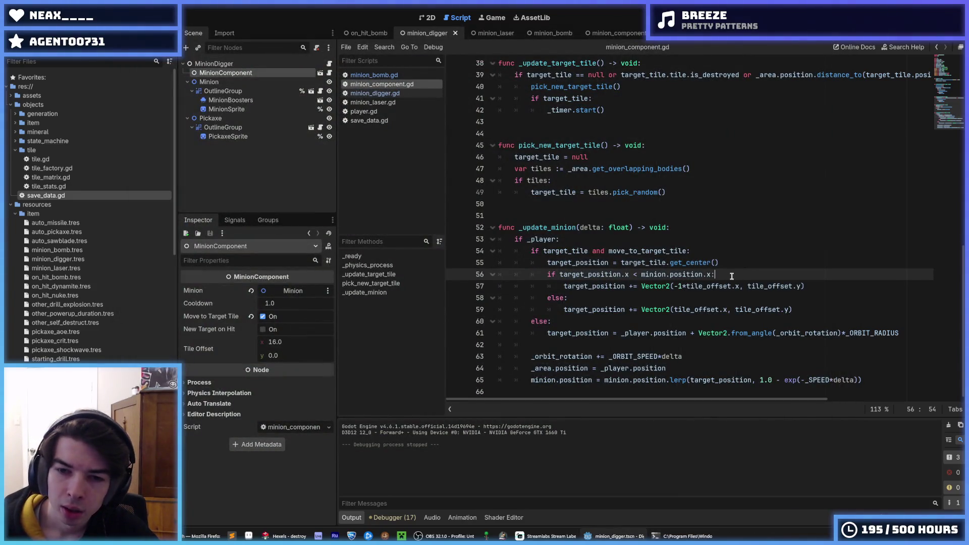
{"action": "left_click", "coordinate": [638, 274]}
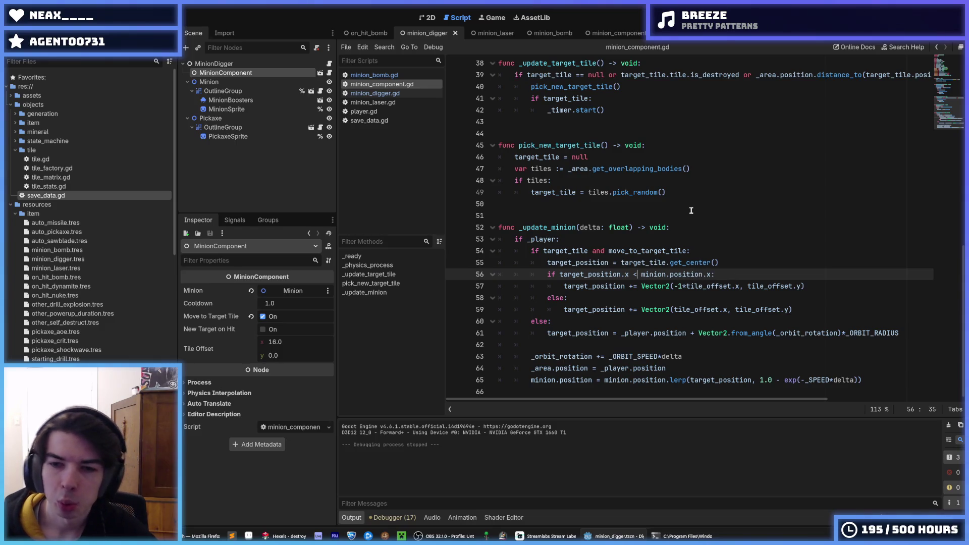
Step: Change line 56 to target_position.x > minion.position.x, save, and test-run the game once
{"action": "key", "text": "BackSpace"}
{"action": "type", "text": ">"}
{"action": "key", "text": "ctrl+s"}
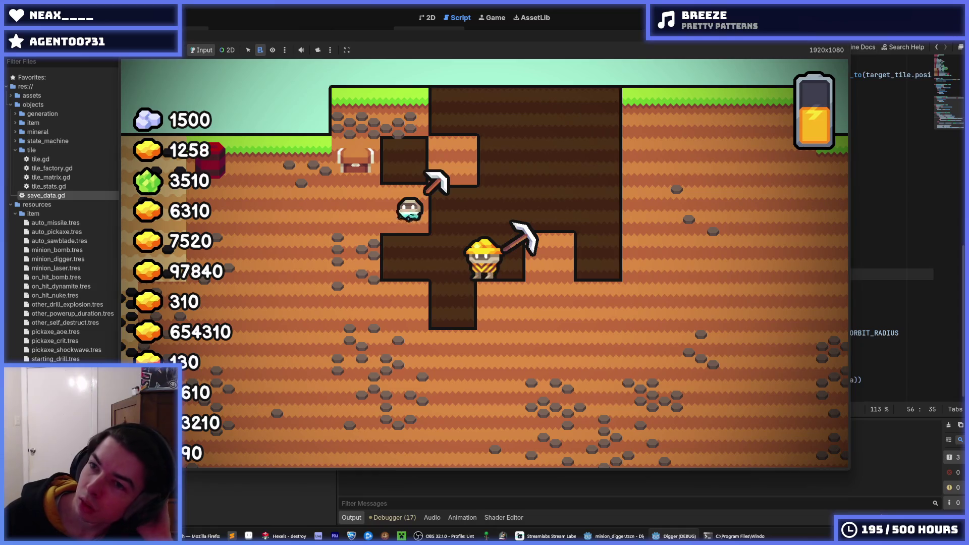
{"action": "key", "text": "F8"}
{"action": "left_click", "coordinate": [724, 259]}
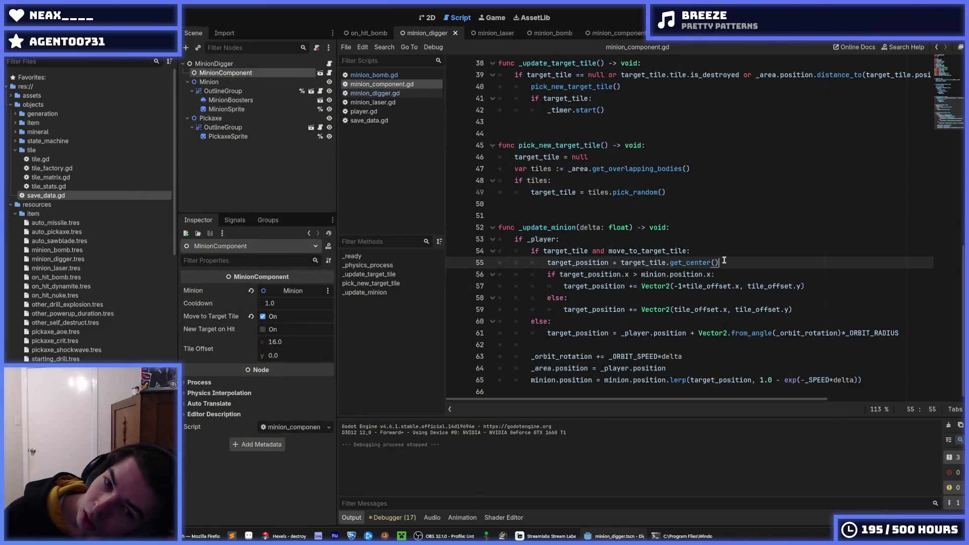
{"action": "left_click", "coordinate": [736, 272]}
{"action": "left_click", "coordinate": [735, 264]}
{"action": "left_click", "coordinate": [733, 271]}
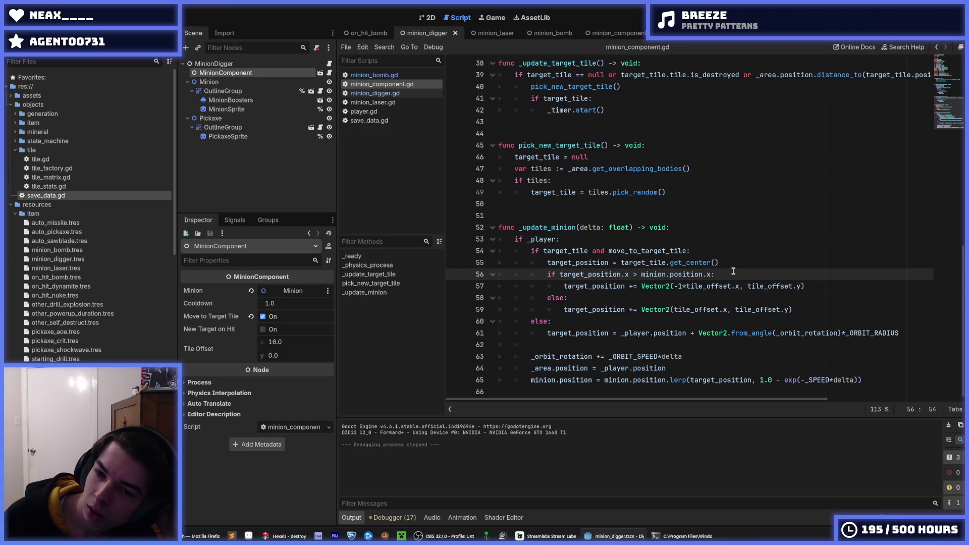
{"action": "left_click", "coordinate": [740, 286]}
{"action": "left_click_drag", "start_coordinate": [740, 286], "coordinate": [674, 286]}
{"action": "left_click", "coordinate": [674, 286]}
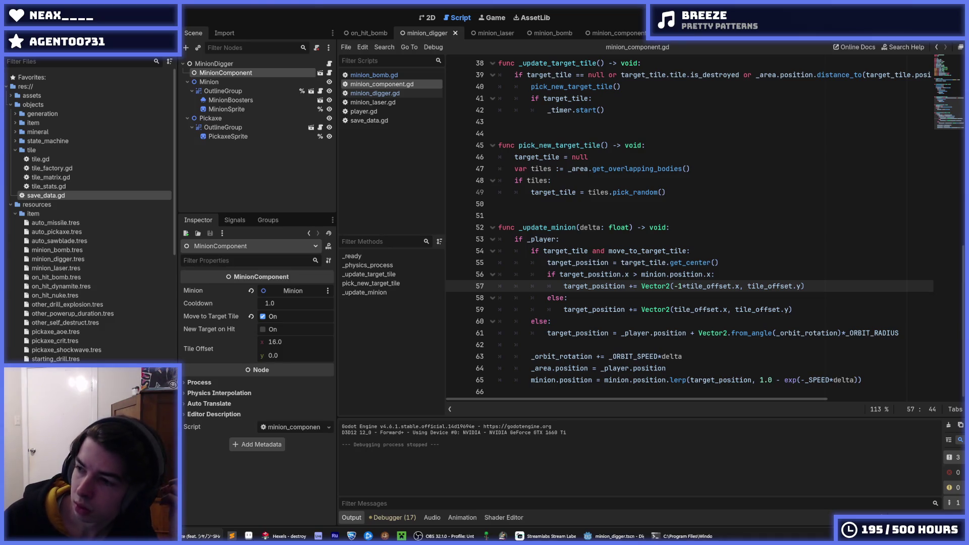
{"action": "left_click", "coordinate": [730, 138]}
{"action": "left_click", "coordinate": [716, 166]}
{"action": "left_click", "coordinate": [708, 180]}
{"action": "left_click", "coordinate": [706, 192]}
{"action": "left_click", "coordinate": [690, 181]}
{"action": "left_click", "coordinate": [703, 170]}
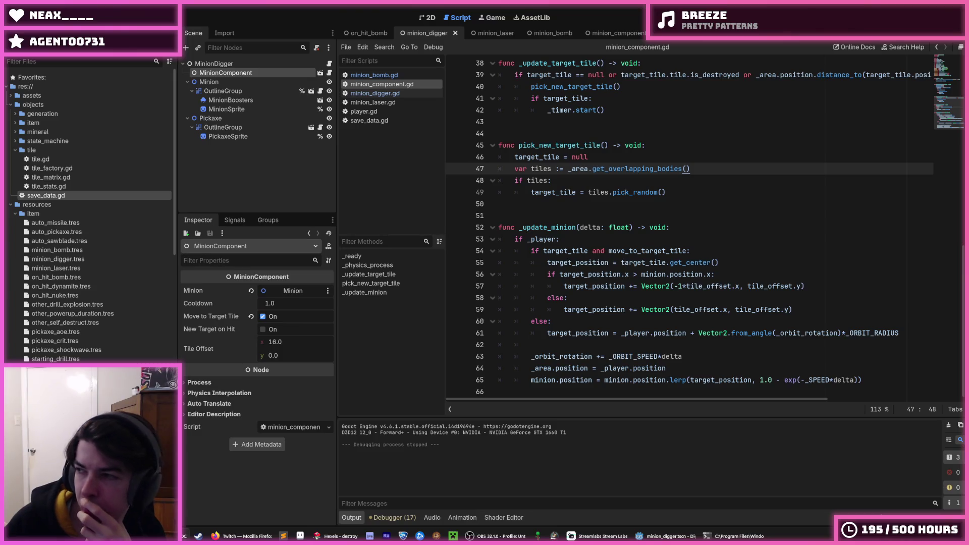
Step: Inspect the Minion, MinionDigger and MinionComponent nodes in the scene tree
{"action": "scroll", "coordinate": [736, 244], "scroll_direction": "up", "scroll_amount": 1}
{"action": "left_click", "coordinate": [735, 245]}
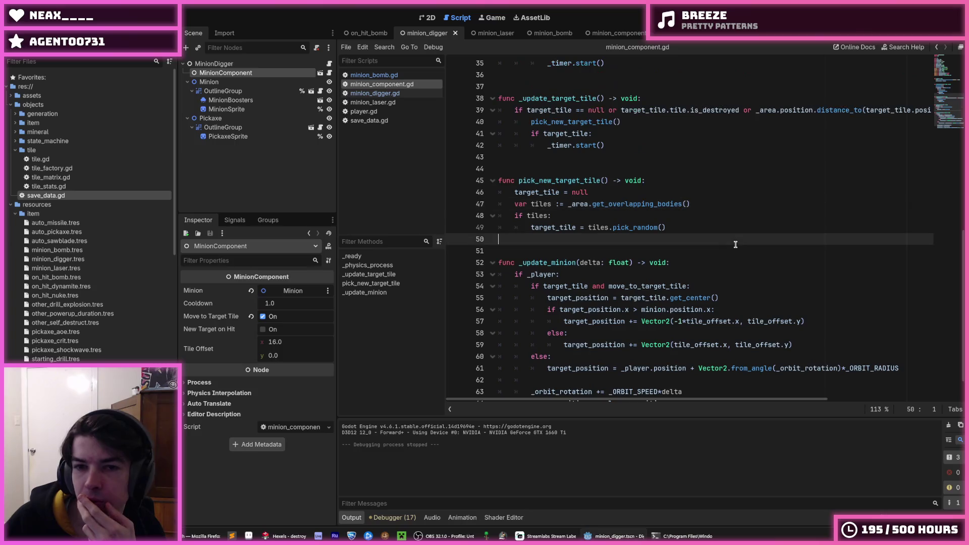
{"action": "left_click", "coordinate": [719, 230]}
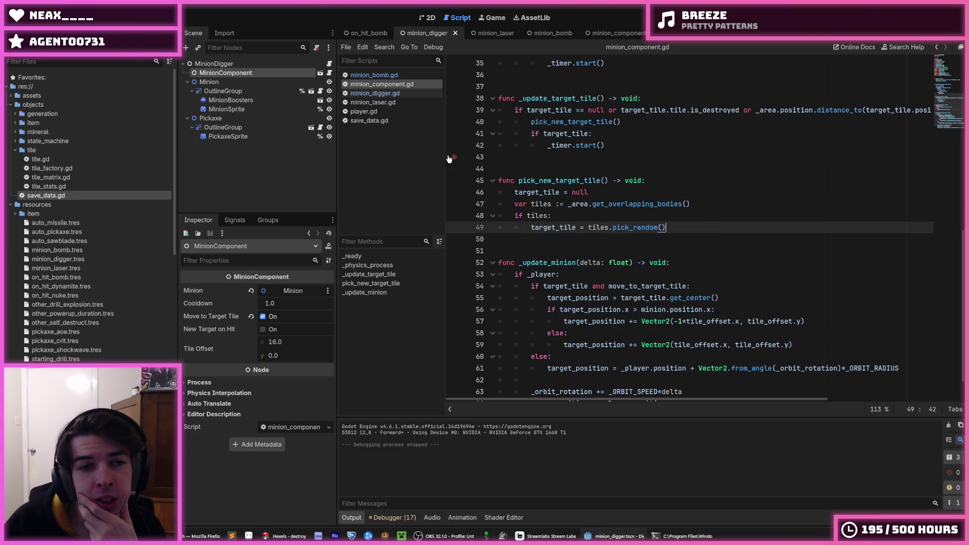
{"action": "left_click", "coordinate": [209, 81]}
{"action": "left_click", "coordinate": [213, 64]}
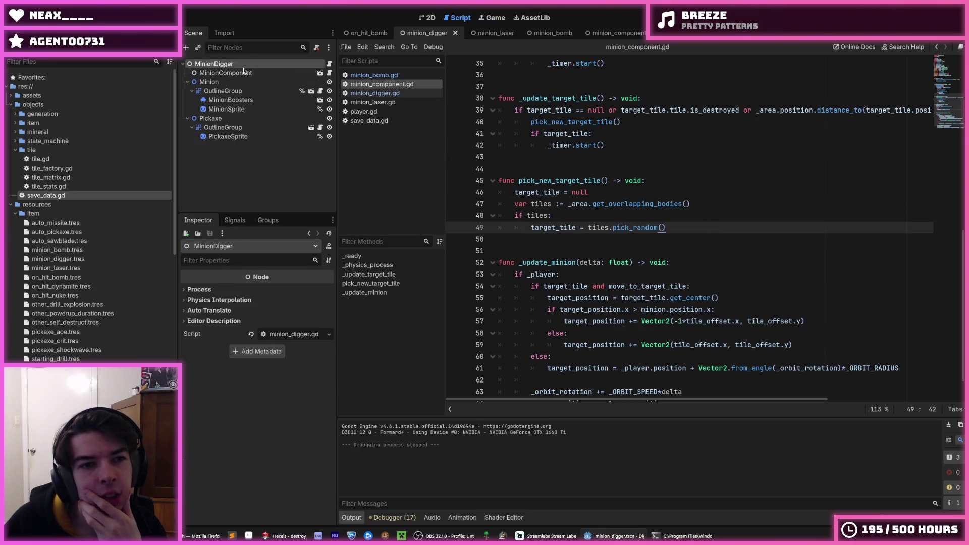
{"action": "left_click", "coordinate": [254, 74]}
Step: Set the default tile_offset to Vector2(24.0, 0.0) and launch a test run
{"action": "scroll", "coordinate": [596, 188], "scroll_direction": "up", "scroll_amount": 10}
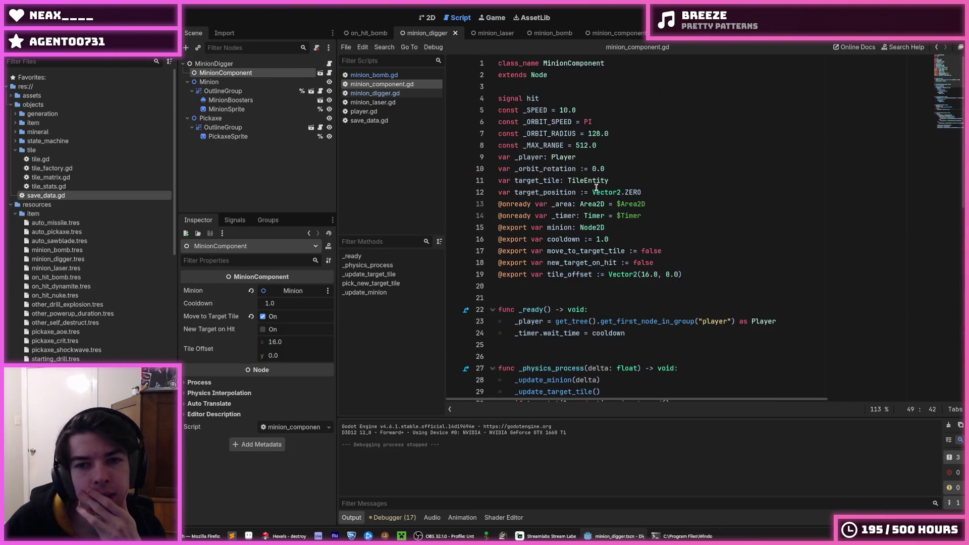
{"action": "left_click", "coordinate": [646, 273]}
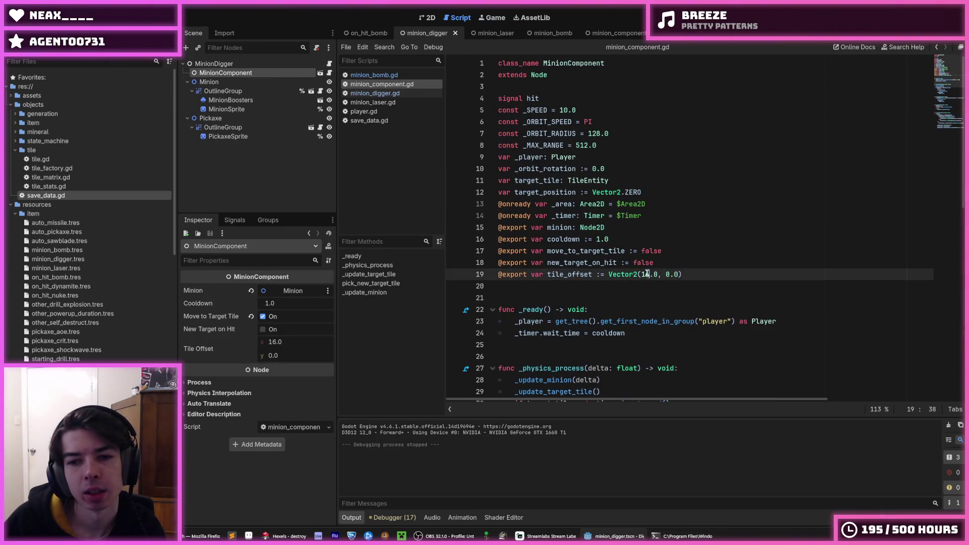
{"action": "left_click", "coordinate": [669, 274]}
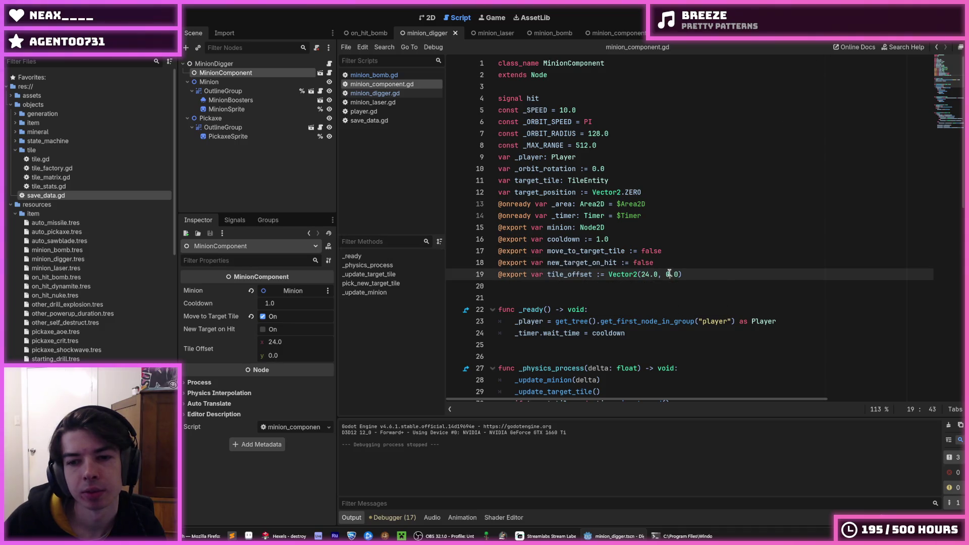
{"action": "left_click", "coordinate": [688, 263]}
{"action": "key", "text": "F5"}
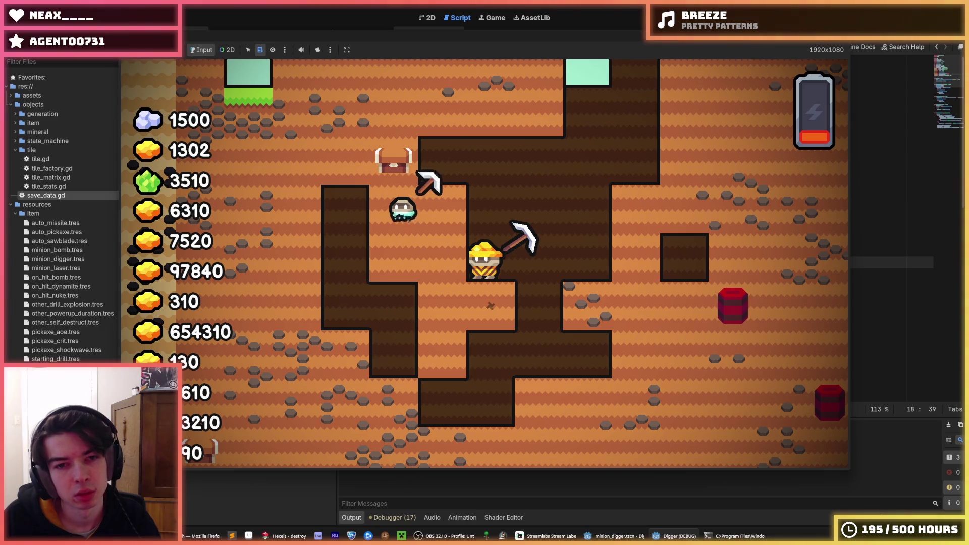
{"action": "key", "text": "F8"}
{"action": "left_click", "coordinate": [687, 159]}
{"action": "left_click", "coordinate": [705, 217]}
{"action": "left_click", "coordinate": [687, 203]}
{"action": "left_click", "coordinate": [676, 194]}
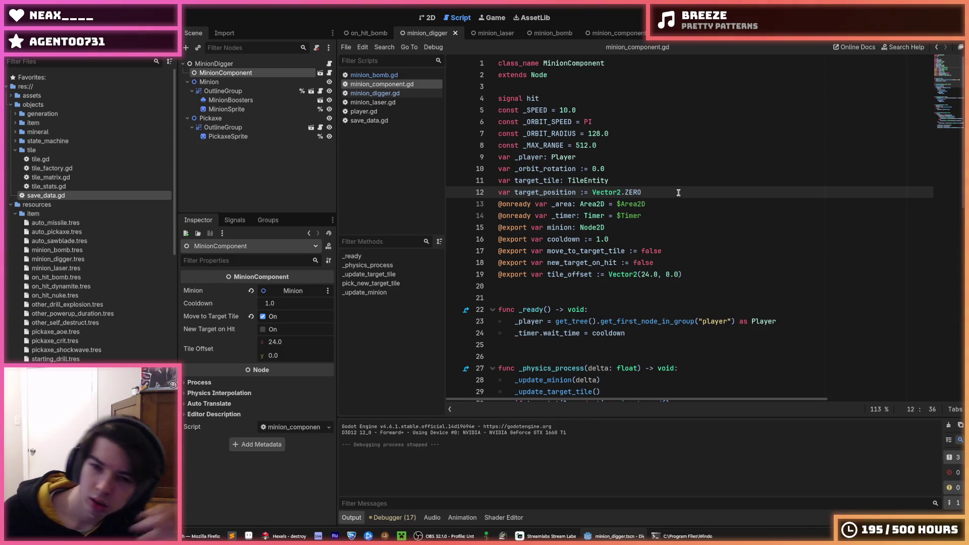
{"action": "scroll", "coordinate": [677, 191], "scroll_direction": "down", "scroll_amount": 1}
{"action": "scroll", "coordinate": [677, 192], "scroll_direction": "down", "scroll_amount": 8}
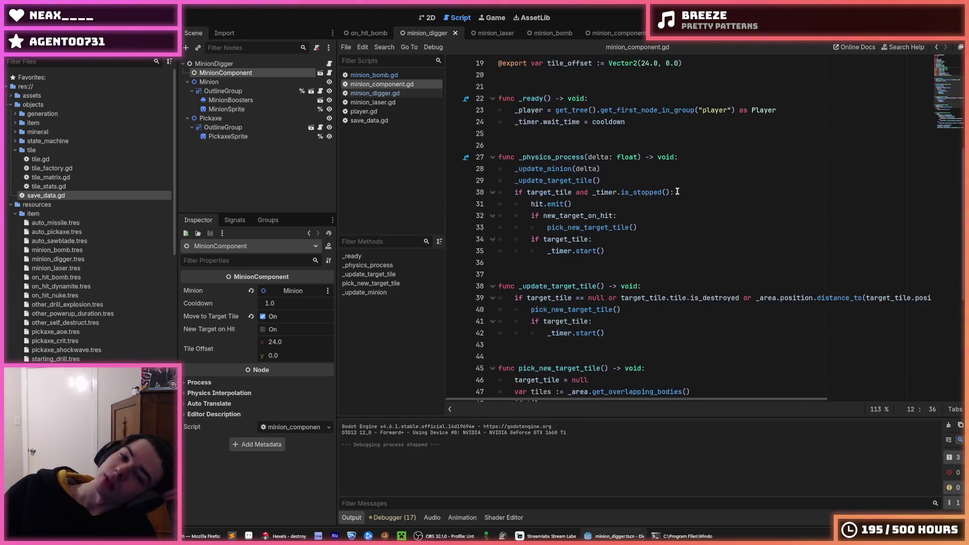
{"action": "left_click", "coordinate": [683, 168]}
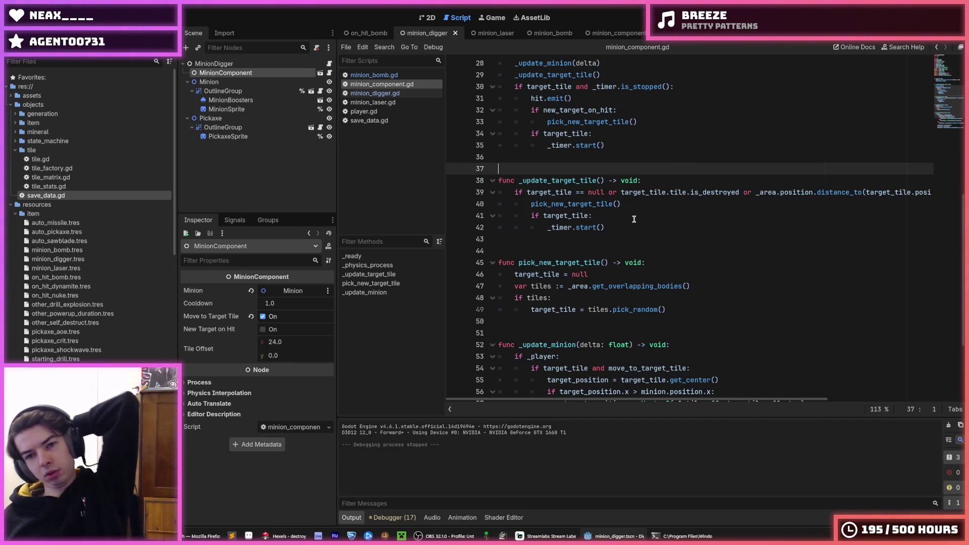
{"action": "left_click", "coordinate": [638, 192]}
{"action": "left_click", "coordinate": [641, 204]}
{"action": "left_click", "coordinate": [647, 183]}
{"action": "left_click", "coordinate": [647, 193]}
{"action": "left_click", "coordinate": [647, 183]}
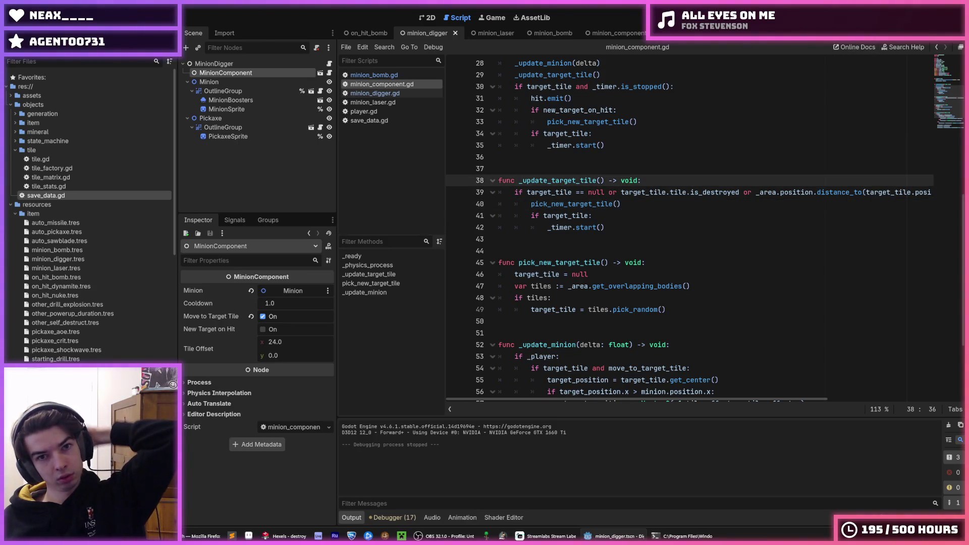
{"action": "key", "text": "F5"}
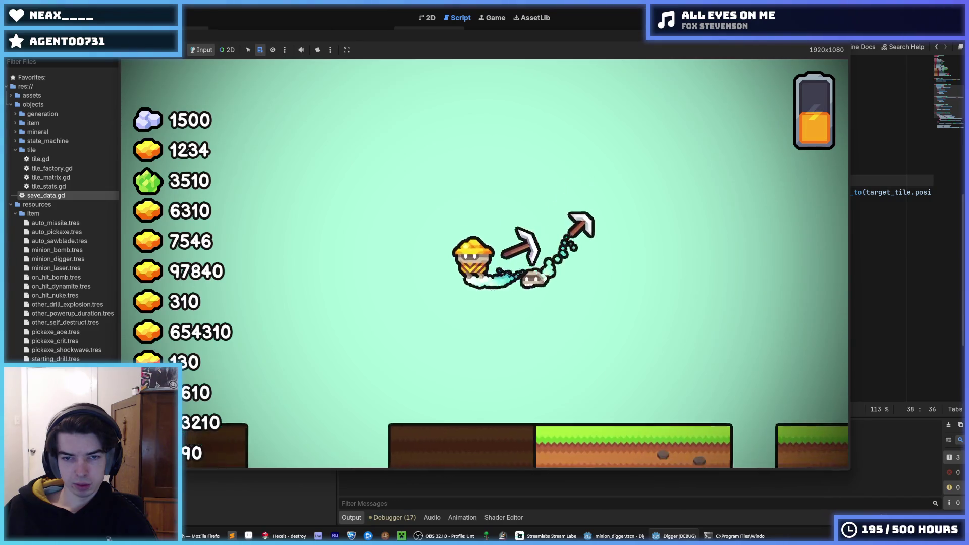
{"action": "key", "text": "F8"}
{"action": "left_click", "coordinate": [670, 172]}
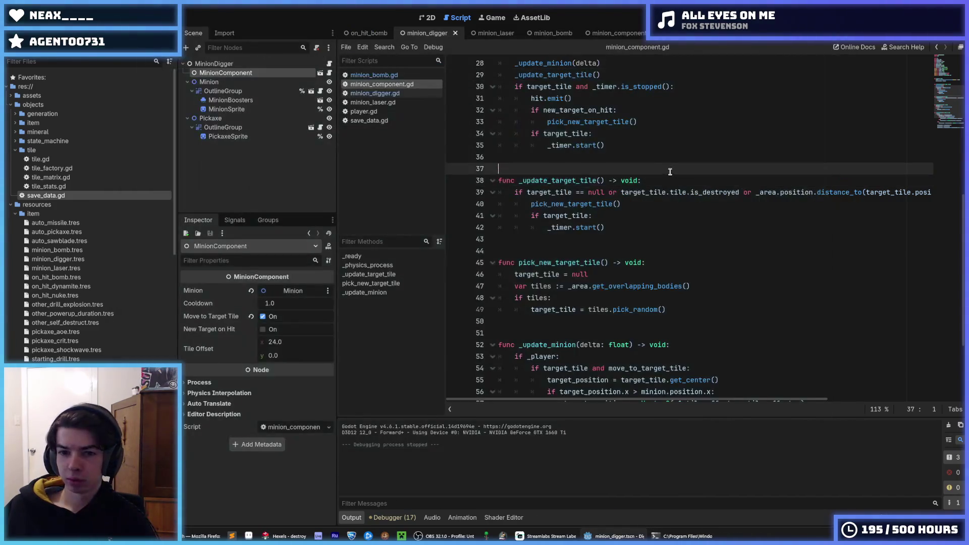
{"action": "scroll", "coordinate": [660, 156], "scroll_direction": "down", "scroll_amount": 2}
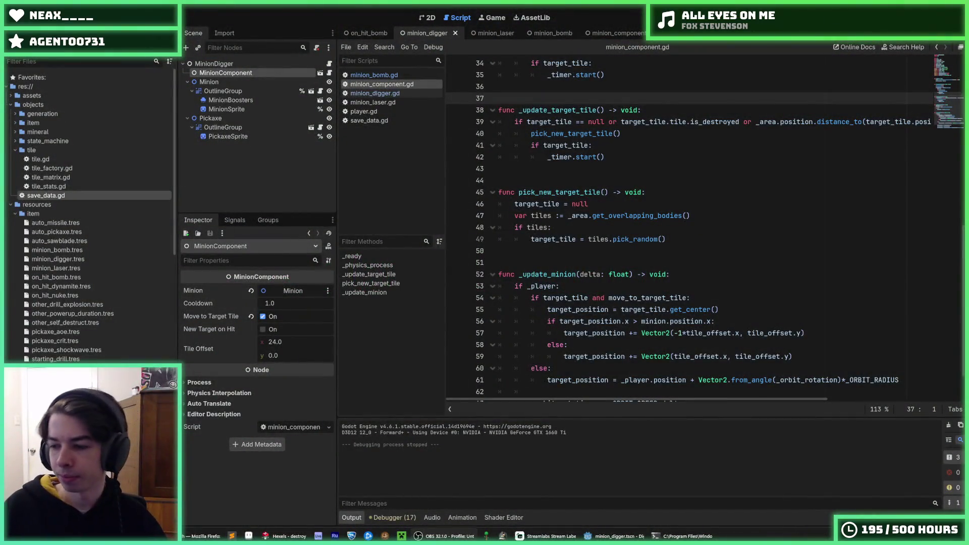
{"action": "left_click", "coordinate": [590, 252]}
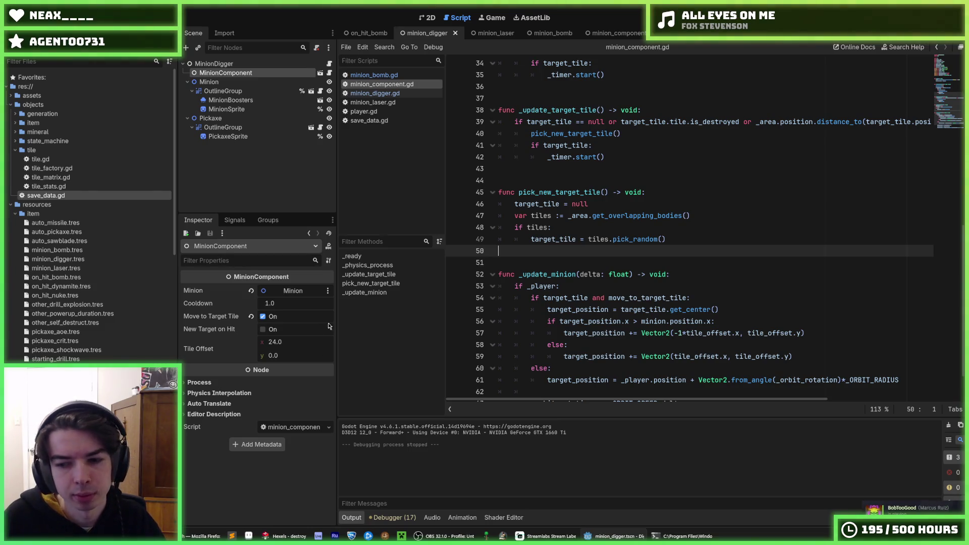
Step: Review lines 44–50 of the targeting code, then run the project to watch the minion dig
{"action": "left_click", "coordinate": [657, 232]}
{"action": "left_click", "coordinate": [713, 215]}
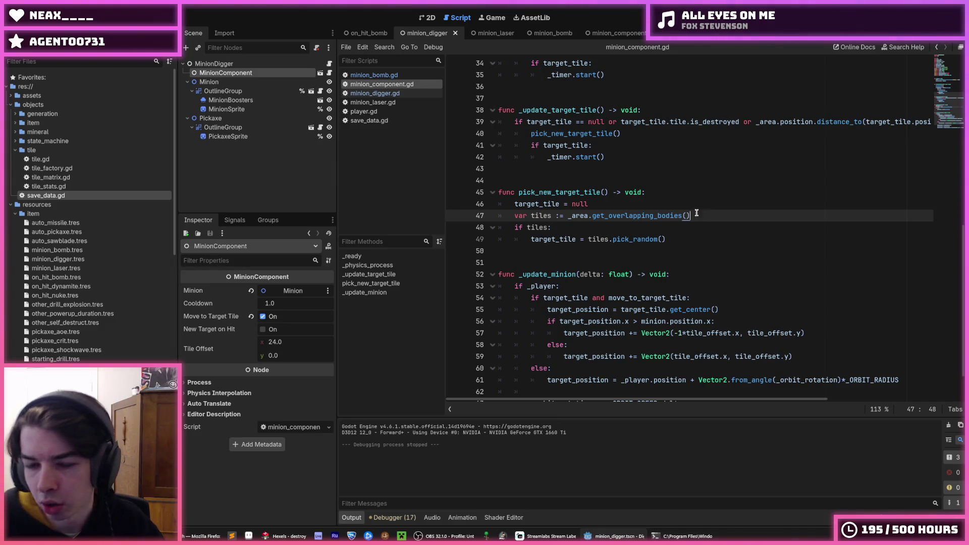
{"action": "left_click", "coordinate": [638, 180]}
{"action": "key", "text": "F5"}
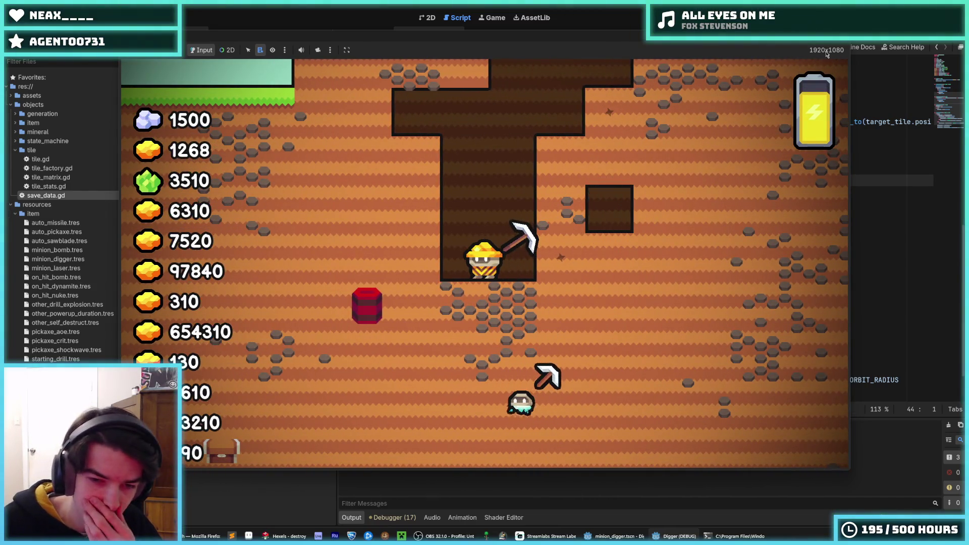
Step: Stop the running game and go back to line 40 of minion_component.gd
{"action": "key", "text": "F8"}
{"action": "left_click", "coordinate": [753, 136]}
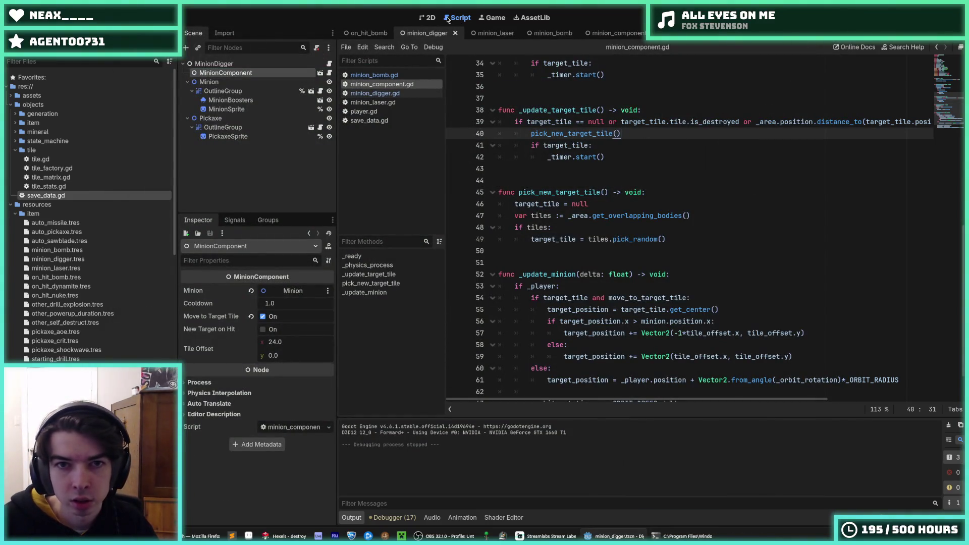
Step: In save_data.gd, replace the starting item MINION_DIGGER with MINION_LASER and test it in game
{"action": "left_click", "coordinate": [678, 161]}
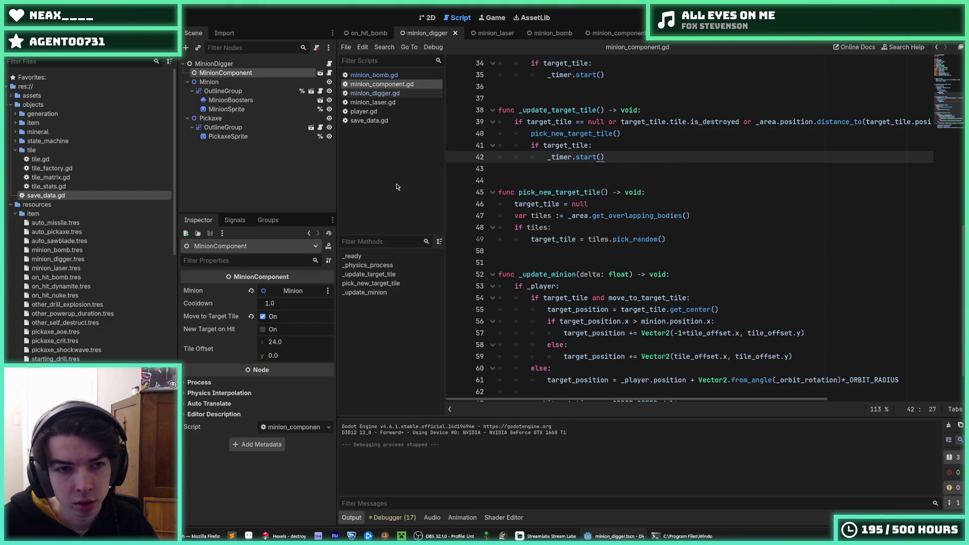
{"action": "left_click", "coordinate": [397, 120]}
{"action": "double_click", "coordinate": [570, 309]}
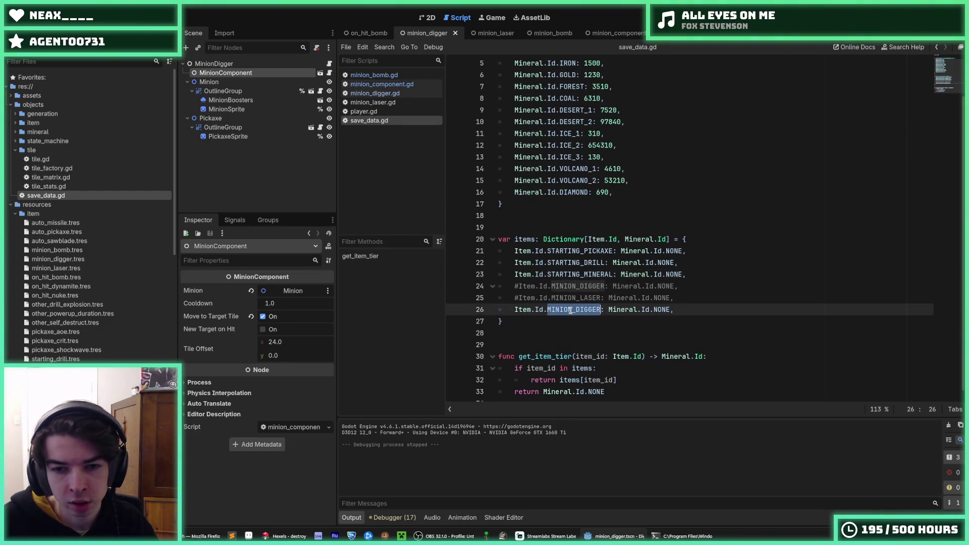
{"action": "type", "text": "LAS"}
{"action": "key", "text": "Return"}
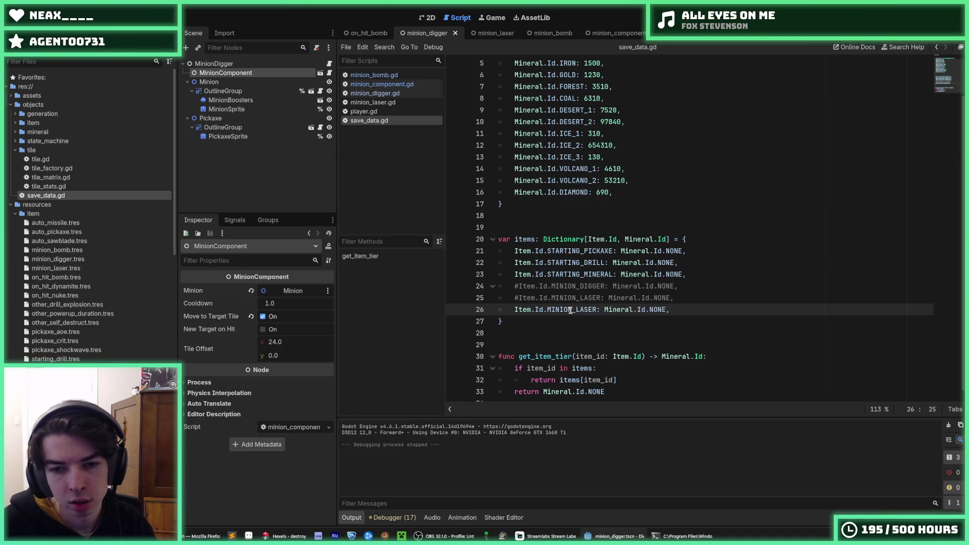
{"action": "key", "text": "F5"}
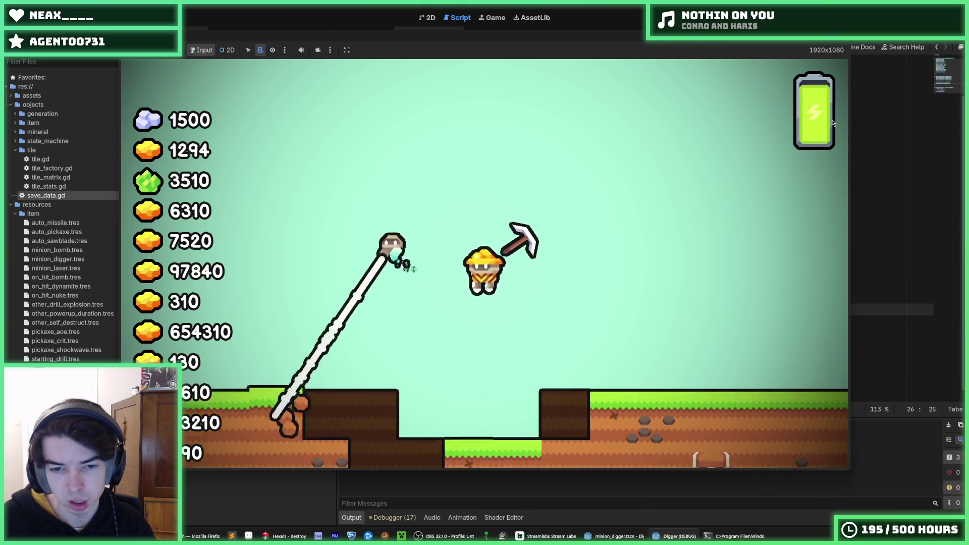
{"action": "key", "text": "F8"}
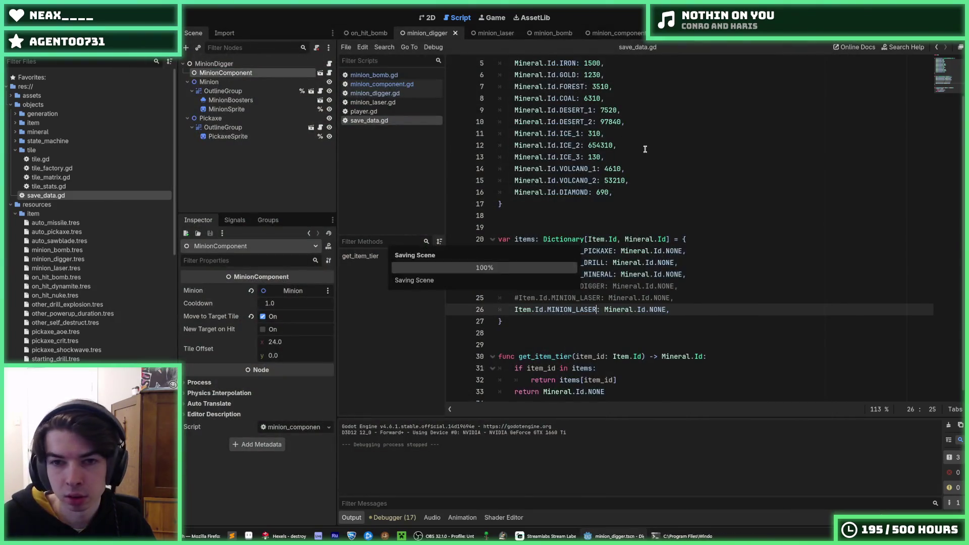
Step: Instance minion_component.tscn under MinionLaser and move it to be the first child
{"action": "left_click", "coordinate": [617, 145]}
{"action": "left_click", "coordinate": [384, 75]}
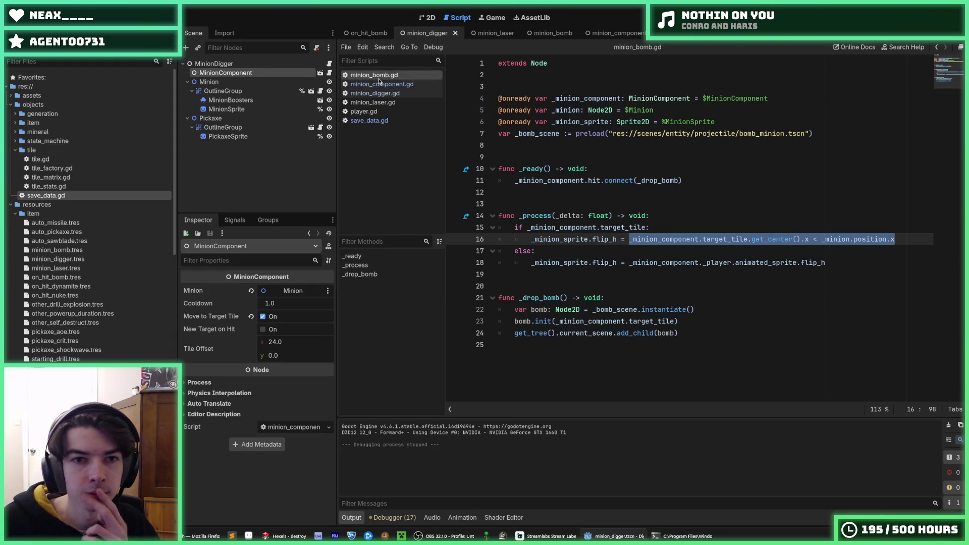
{"action": "key", "text": "ctrl+Tab"}
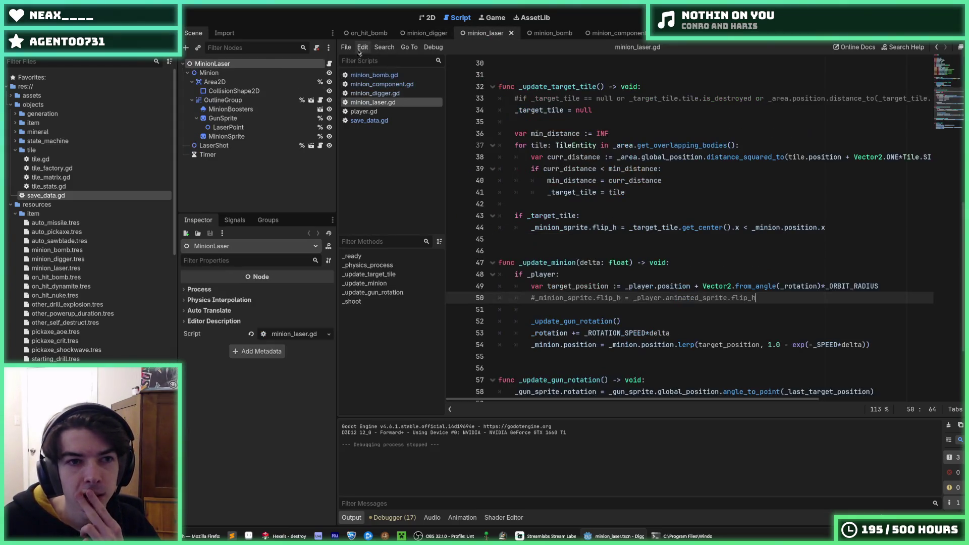
{"action": "right_click", "coordinate": [238, 66]}
{"action": "left_click", "coordinate": [272, 95]}
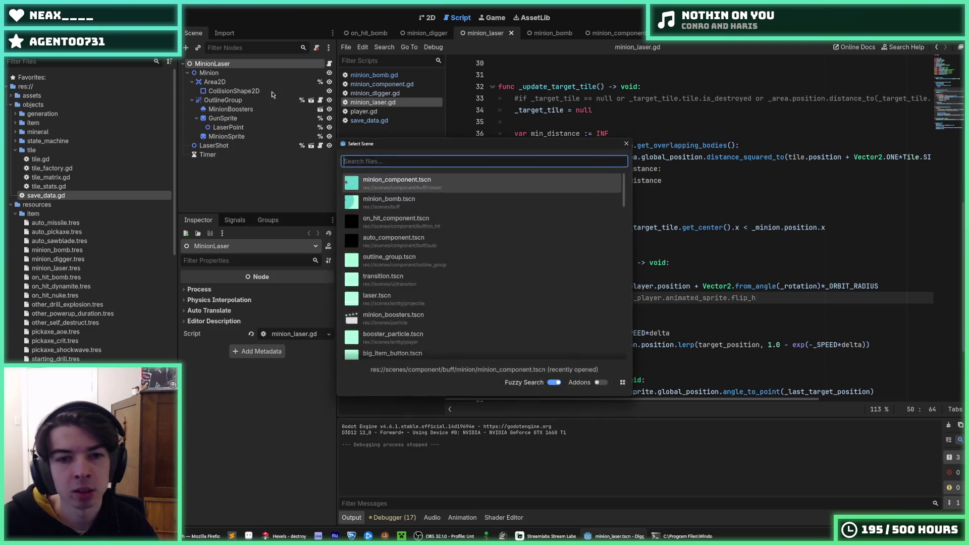
{"action": "key", "text": "Return"}
{"action": "left_click_drag", "start_coordinate": [241, 114], "coordinate": [224, 71]}
Step: Delete the Timer node from the minion_laser scene
{"action": "left_click", "coordinate": [229, 164]}
{"action": "key", "text": "Delete"}
{"action": "key", "text": "Return"}
{"action": "left_click", "coordinate": [228, 91]}
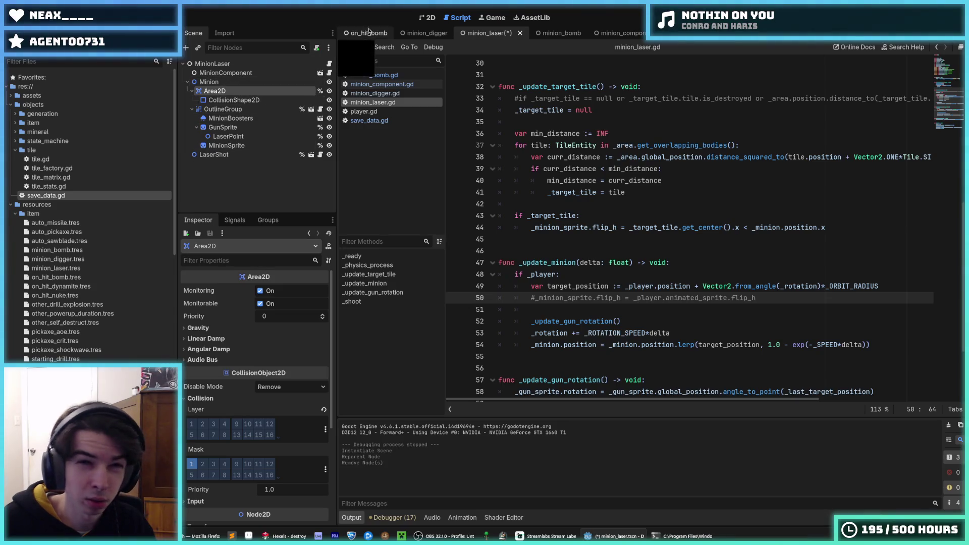
{"action": "left_click", "coordinate": [428, 17]}
Step: Delete the Area2D node and its children from the minion_laser scene
{"action": "scroll", "coordinate": [558, 195], "scroll_direction": "up", "scroll_amount": 3}
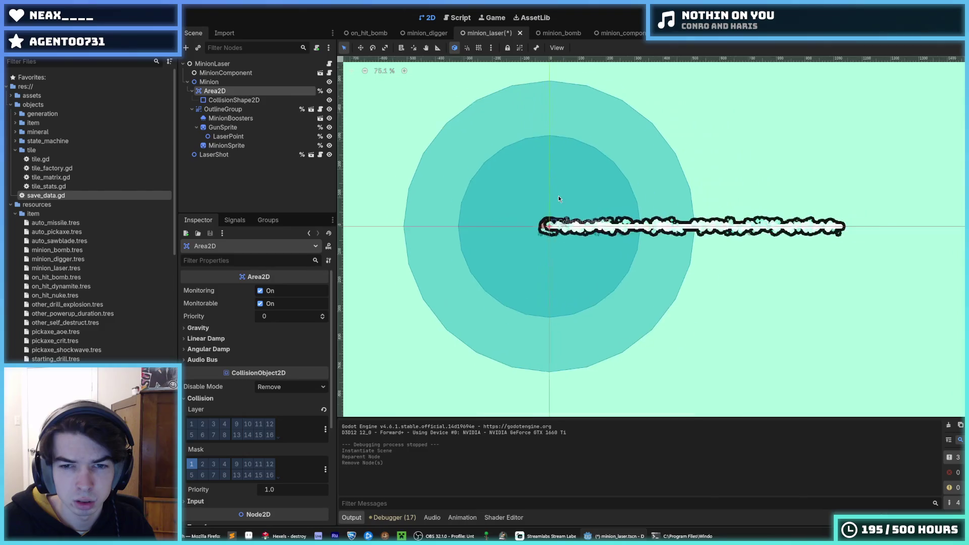
{"action": "scroll", "coordinate": [556, 196], "scroll_direction": "down", "scroll_amount": 2}
{"action": "left_click", "coordinate": [219, 101]}
{"action": "left_click", "coordinate": [216, 90]}
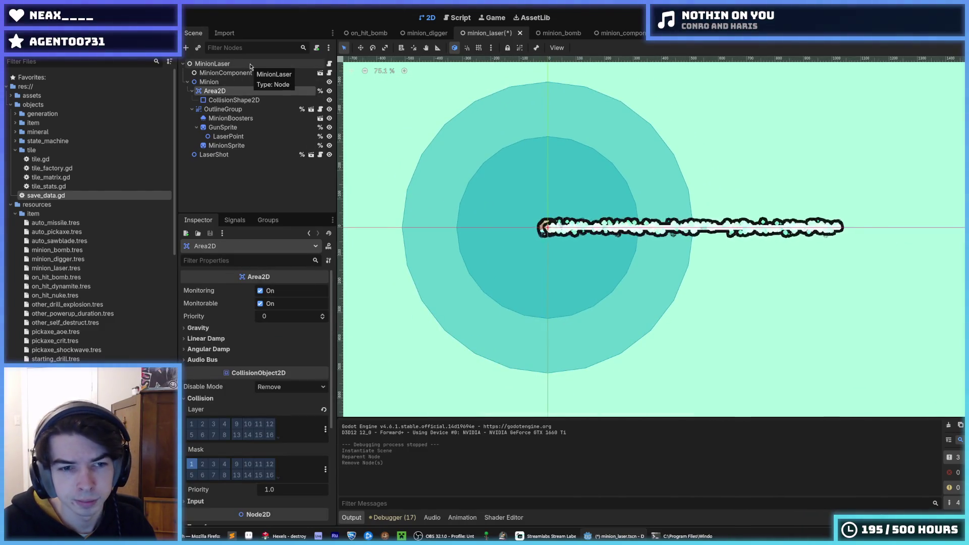
{"action": "key", "text": "Delete"}
{"action": "key", "text": "Return"}
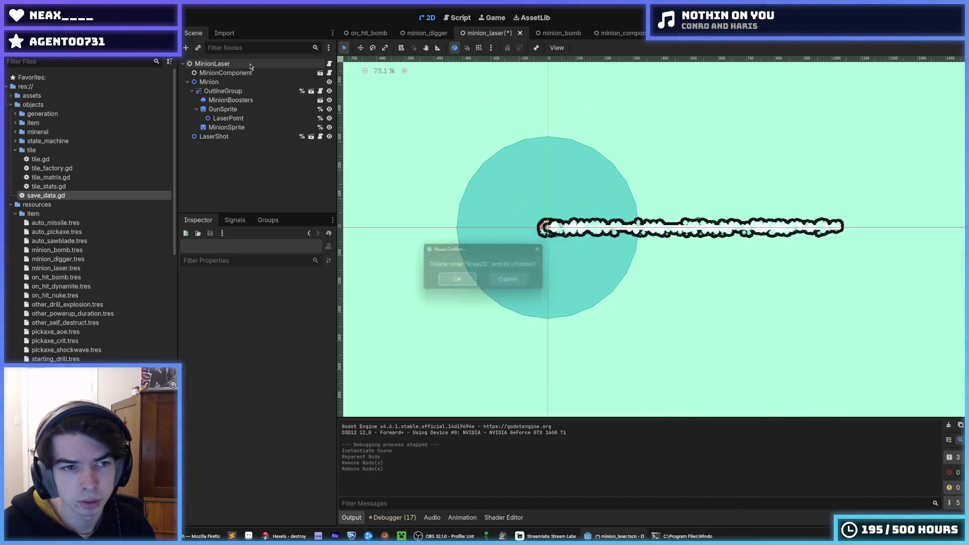
{"action": "left_click", "coordinate": [233, 102]}
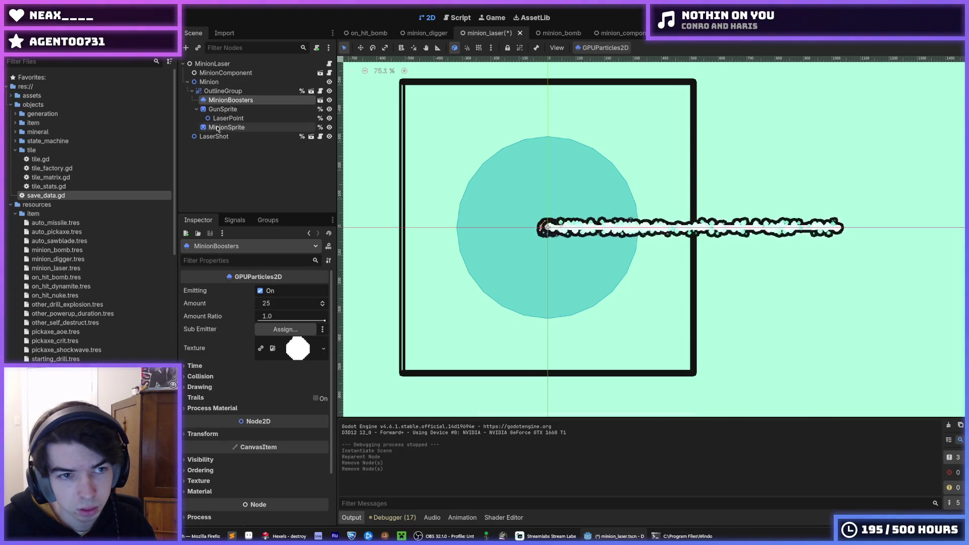
Step: Assign the Minion node to MinionComponent's Minion property
{"action": "left_click", "coordinate": [246, 74]}
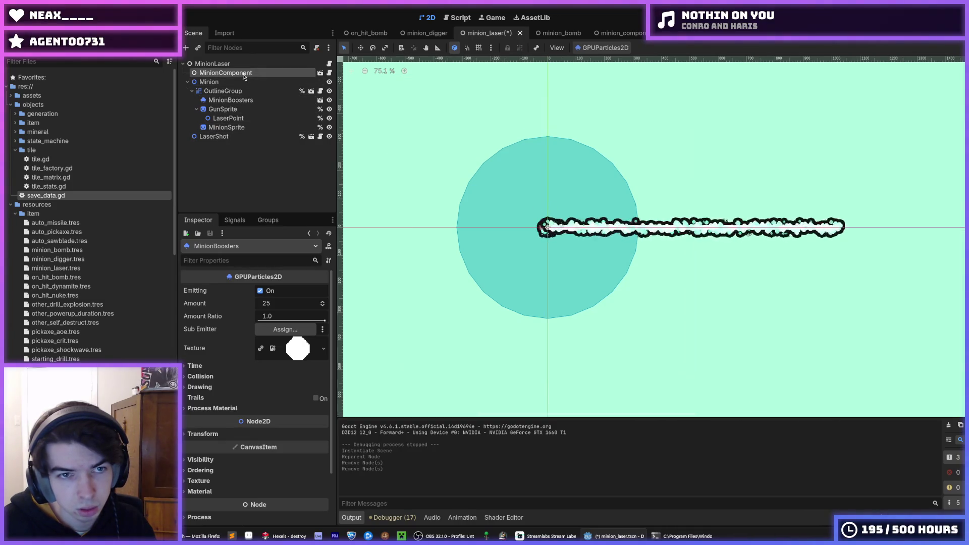
{"action": "left_click", "coordinate": [236, 82]}
{"action": "left_click", "coordinate": [231, 75]}
{"action": "left_click", "coordinate": [231, 79]}
{"action": "left_click", "coordinate": [232, 76]}
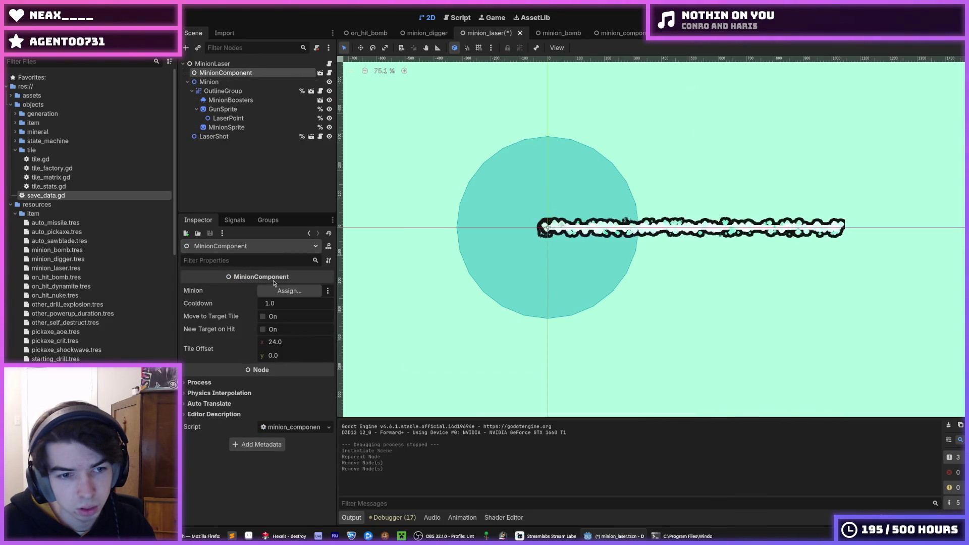
{"action": "left_click", "coordinate": [289, 291]}
{"action": "double_click", "coordinate": [470, 195]}
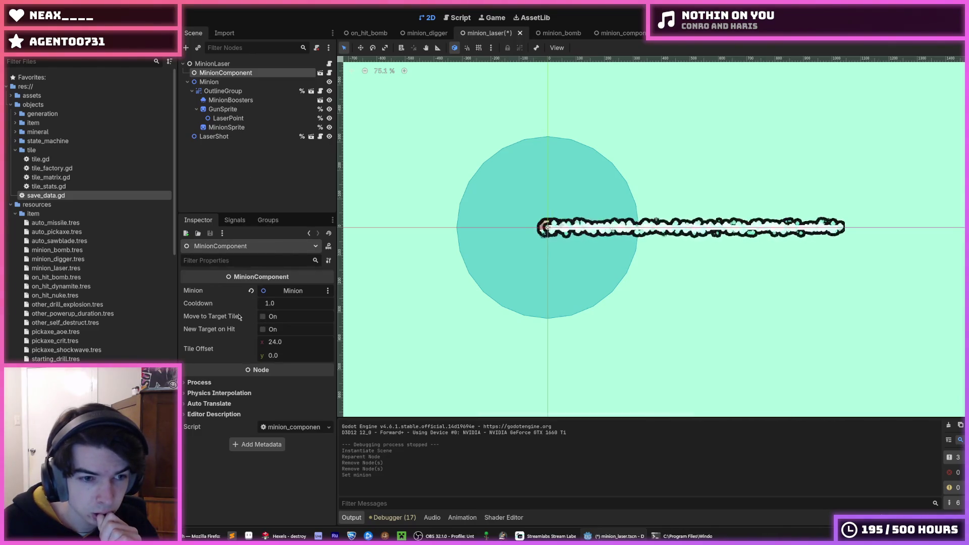
Step: Enable New Target on Hit, set Tile Offset to 0, save, and run the game
{"action": "left_click", "coordinate": [262, 329]}
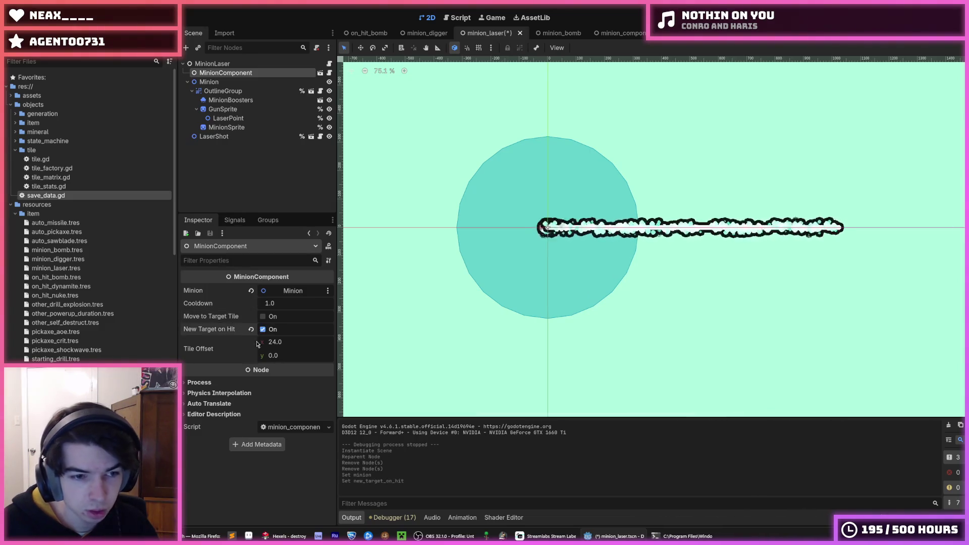
{"action": "key", "text": "ctrl+s"}
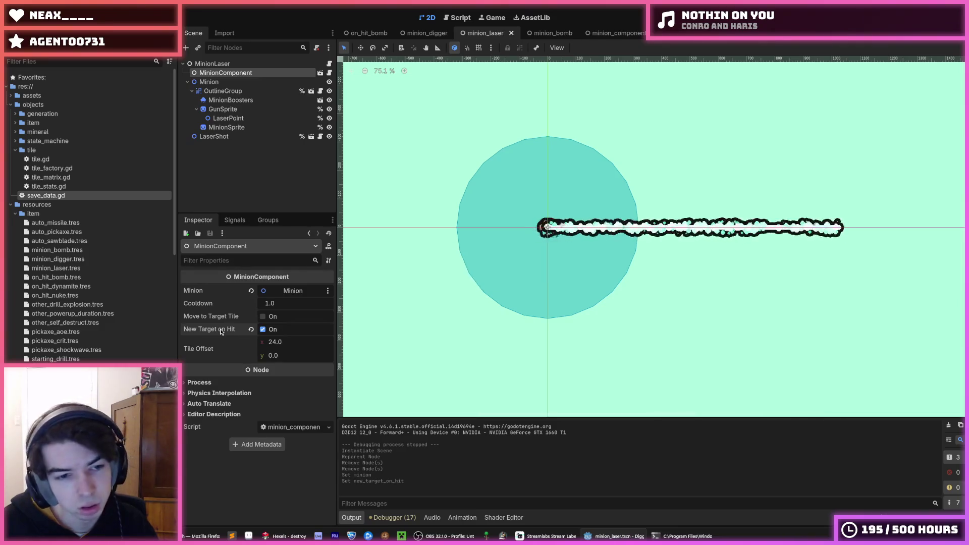
{"action": "left_click", "coordinate": [275, 342]}
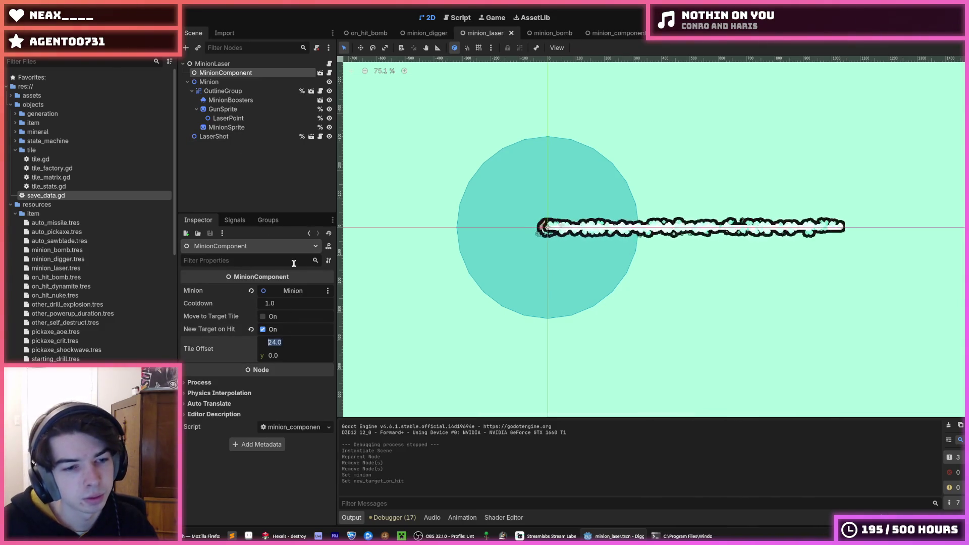
{"action": "key", "text": "ctrl+s"}
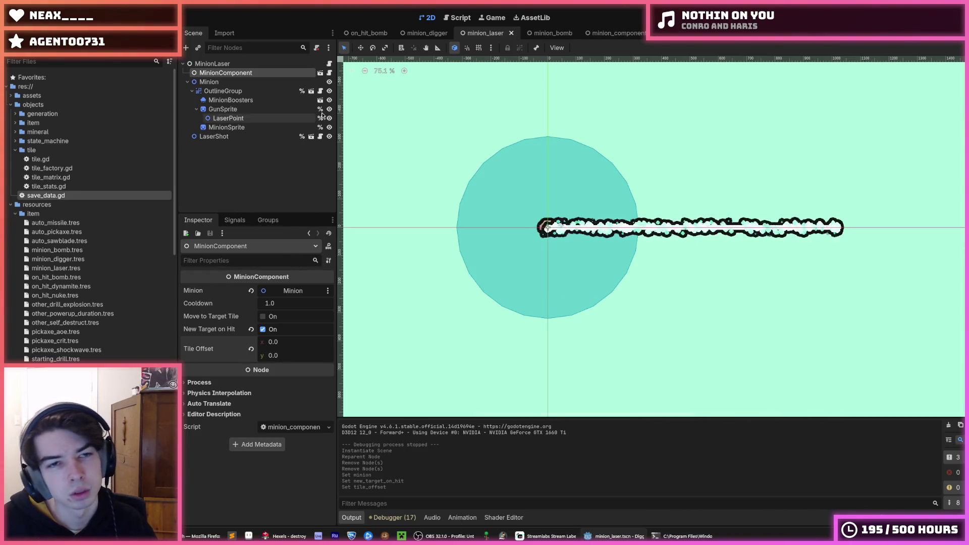
{"action": "key", "text": "ctrl+s"}
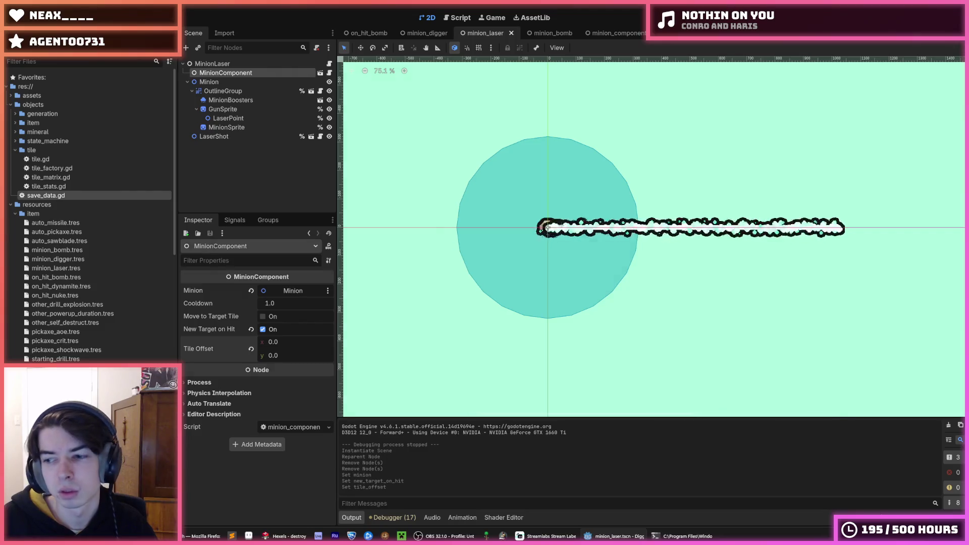
{"action": "key", "text": "F5"}
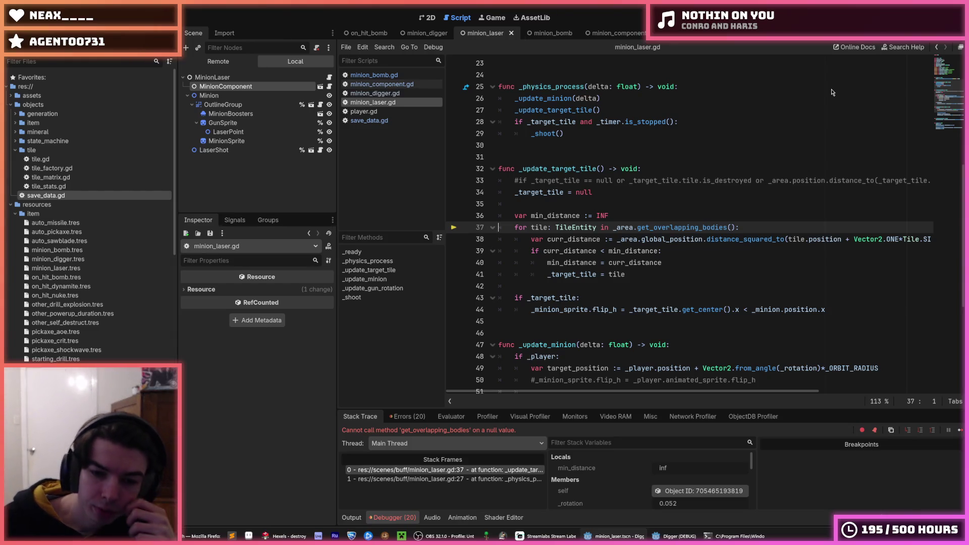
Step: Stop the game and delete the _timer, _area and _player declarations from minion_laser.gd
{"action": "scroll", "coordinate": [748, 126], "scroll_direction": "up", "scroll_amount": 8}
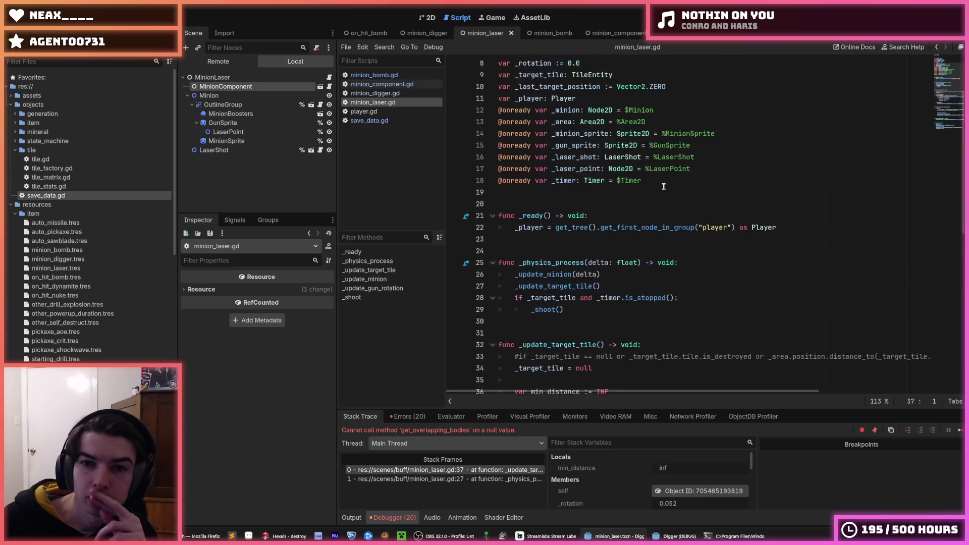
{"action": "key", "text": "F8"}
{"action": "mouse_move", "coordinate": [660, 263]}
{"action": "left_mouse_down"}
{"action": "mouse_move", "coordinate": [580, 252]}
{"action": "mouse_move", "coordinate": [398, 262]}
{"action": "left_mouse_up"}
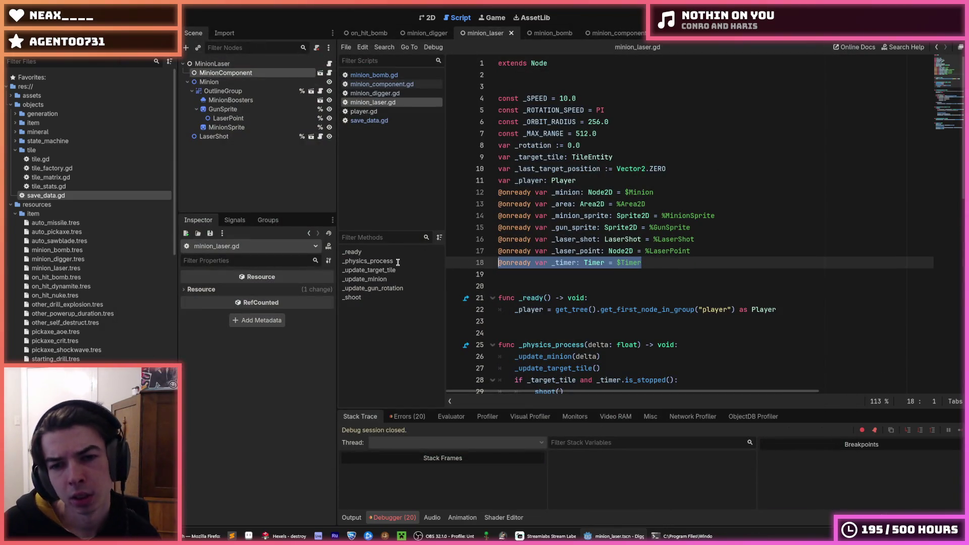
{"action": "key", "text": "ctrl+x"}
{"action": "key", "text": "Delete"}
{"action": "left_click_drag", "start_coordinate": [648, 204], "coordinate": [419, 202]}
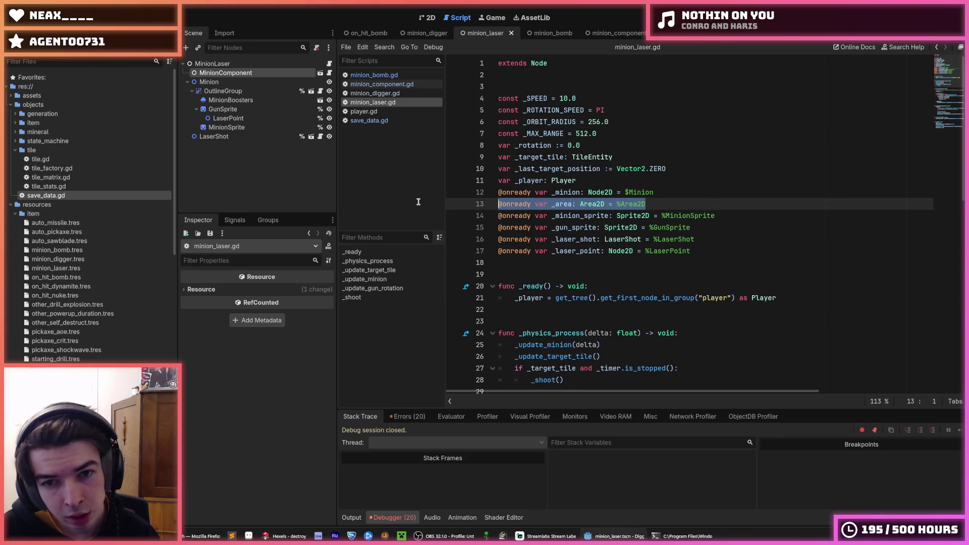
{"action": "key", "text": "ctrl+x"}
{"action": "key", "text": "BackSpace"}
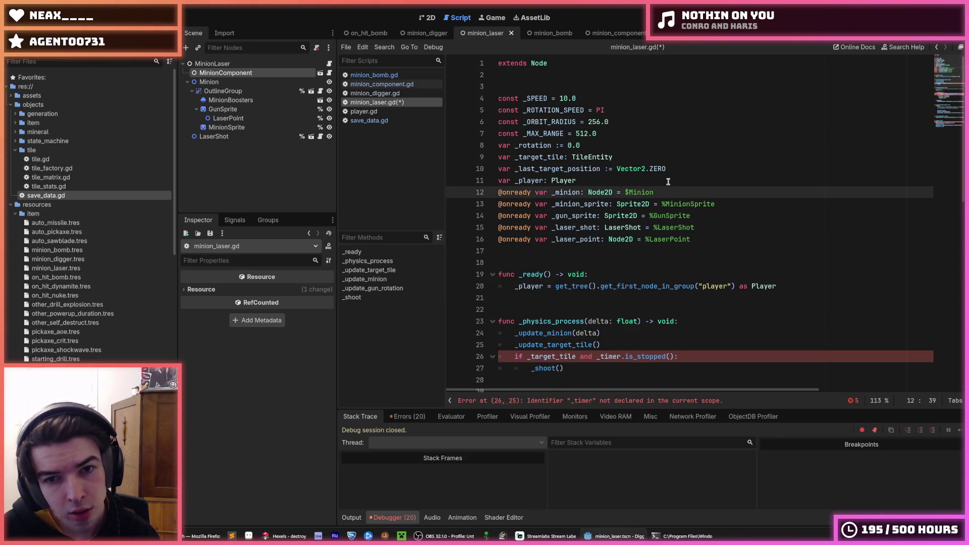
{"action": "left_click", "coordinate": [668, 182]}
{"action": "mouse_move", "coordinate": [668, 182]}
{"action": "left_mouse_down"}
{"action": "mouse_move", "coordinate": [422, 167]}
{"action": "mouse_move", "coordinate": [417, 178]}
{"action": "left_mouse_up"}
{"action": "key", "text": "BackSpace"}
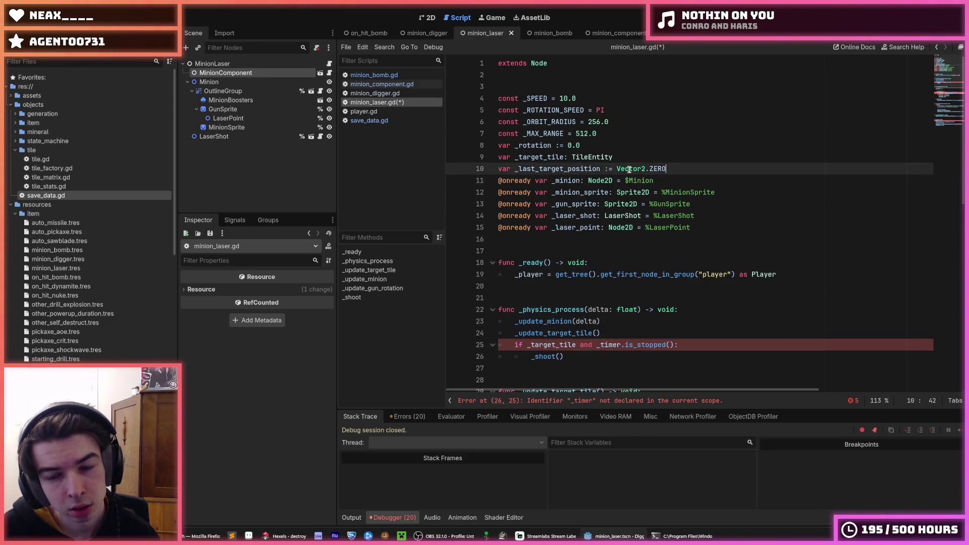
Step: Delete the four constants plus the _rotation and _target_tile variables, keeping _last_target_position
{"action": "left_click", "coordinate": [663, 160]}
{"action": "left_click_drag", "start_coordinate": [663, 160], "coordinate": [417, 140]}
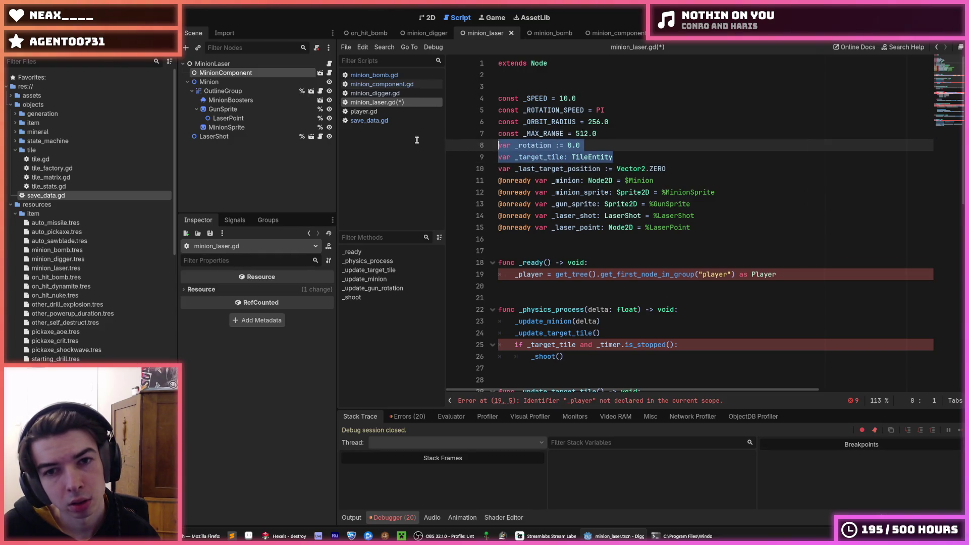
{"action": "left_click", "coordinate": [619, 146]}
{"action": "left_click", "coordinate": [629, 114]}
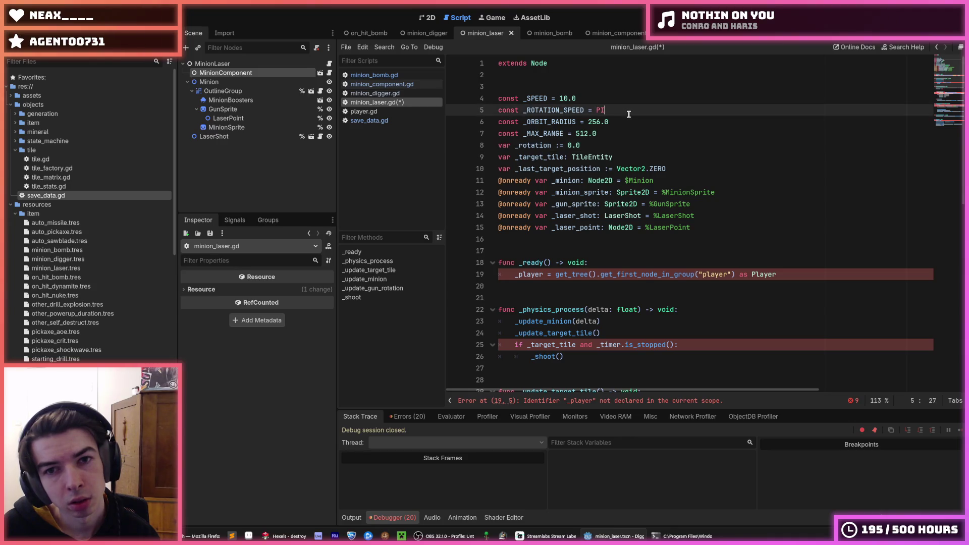
{"action": "left_click_drag", "start_coordinate": [617, 130], "coordinate": [429, 102]}
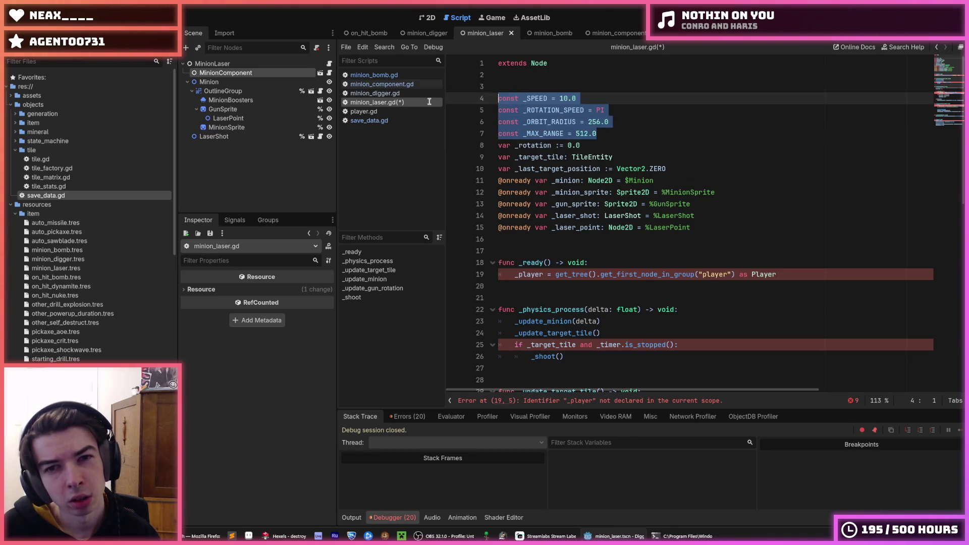
{"action": "key", "text": "Delete"}
{"action": "key", "text": "Delete"}
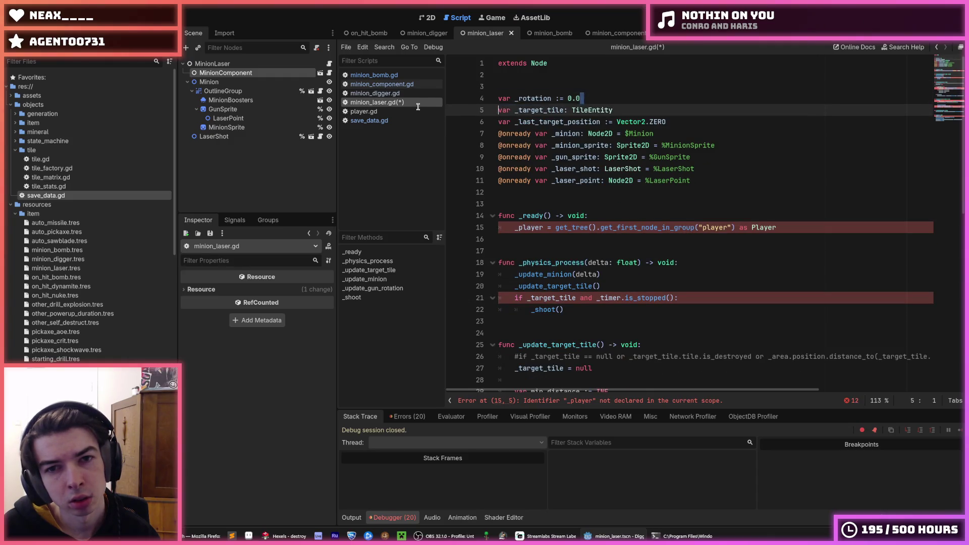
{"action": "key", "text": "Delete"}
{"action": "key", "text": "Delete"}
{"action": "left_click_drag", "start_coordinate": [633, 99], "coordinate": [438, 101]}
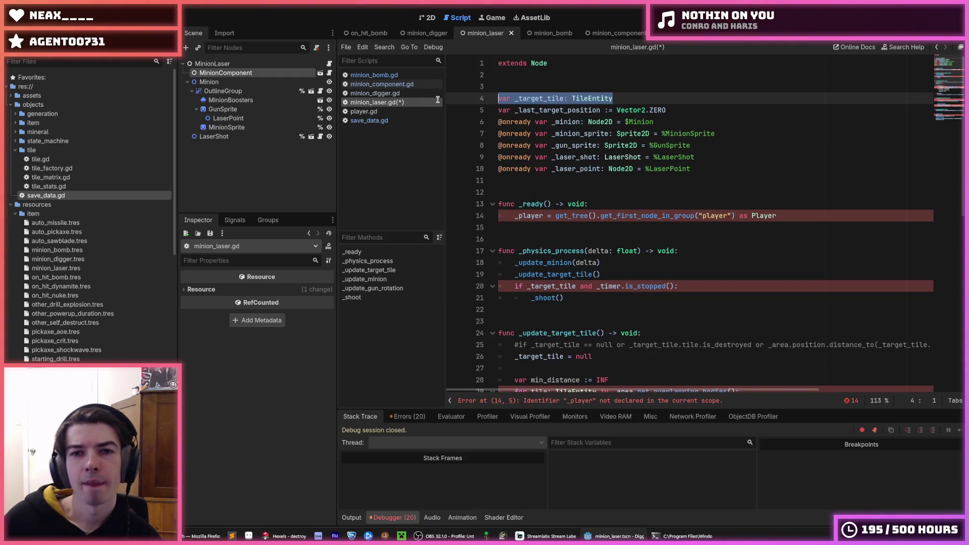
{"action": "key", "text": "BackSpace"}
{"action": "key", "text": "BackSpace"}
{"action": "double_click", "coordinate": [552, 99]}
{"action": "scroll", "coordinate": [558, 111], "scroll_direction": "down", "scroll_amount": 5}
{"action": "scroll", "coordinate": [568, 131], "scroll_direction": "up", "scroll_amount": 5}
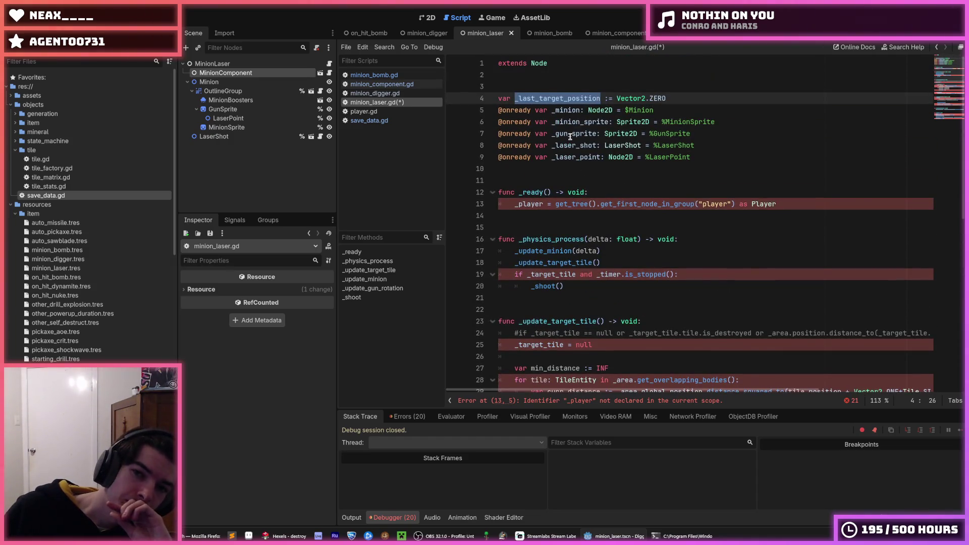
{"action": "left_click_drag", "start_coordinate": [778, 203], "coordinate": [442, 185]}
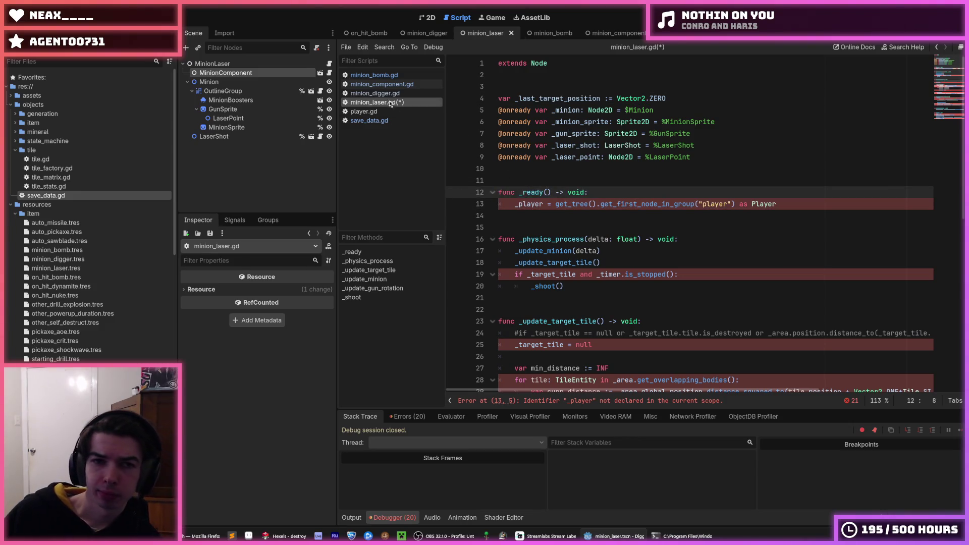
Step: Make _ready connect _minion_component.hit to _shoot, copying the line from minion_digger.gd
{"action": "left_click", "coordinate": [378, 92]}
{"action": "scroll", "coordinate": [601, 165], "scroll_direction": "up", "scroll_amount": 6}
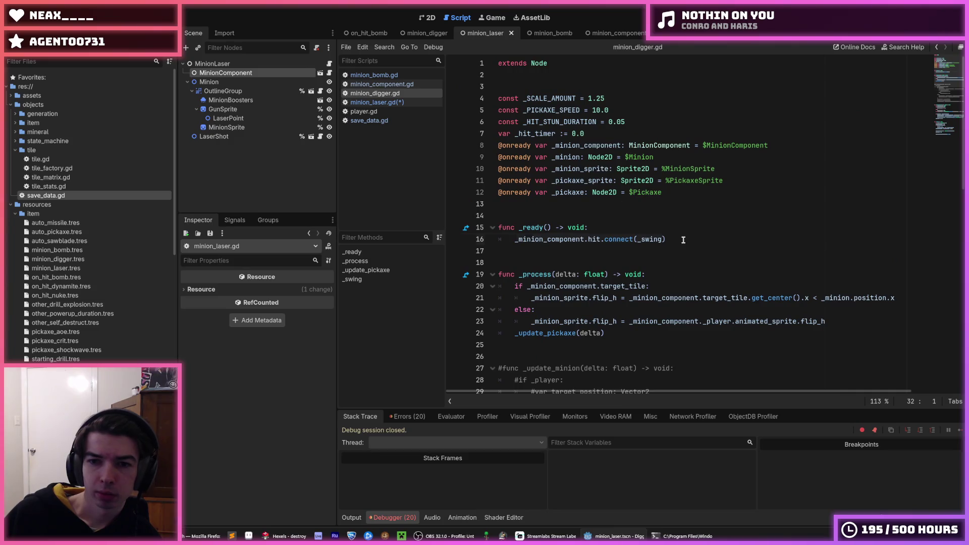
{"action": "left_click_drag", "start_coordinate": [683, 240], "coordinate": [514, 238]}
{"action": "left_click", "coordinate": [373, 101]}
{"action": "left_click_drag", "start_coordinate": [786, 204], "coordinate": [513, 203]}
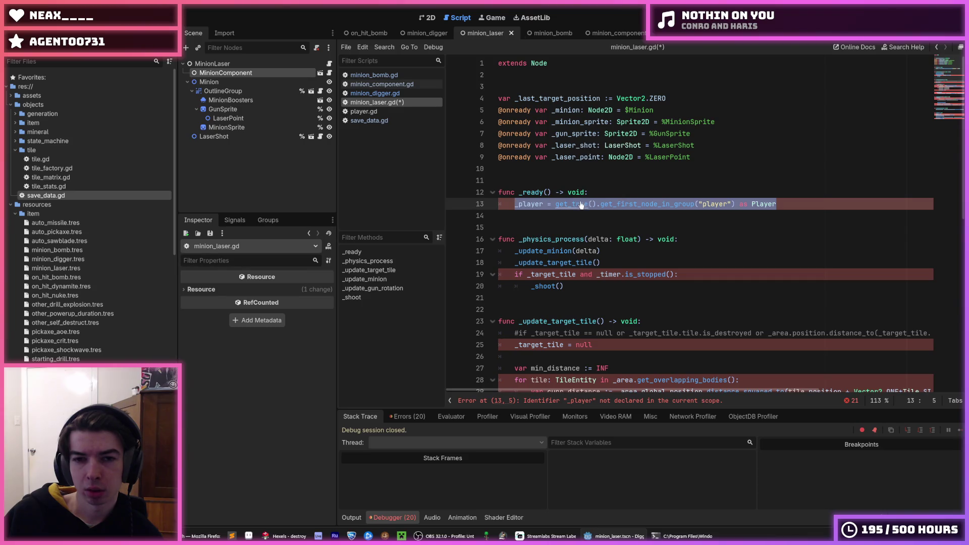
{"action": "key", "text": "ctrl+v"}
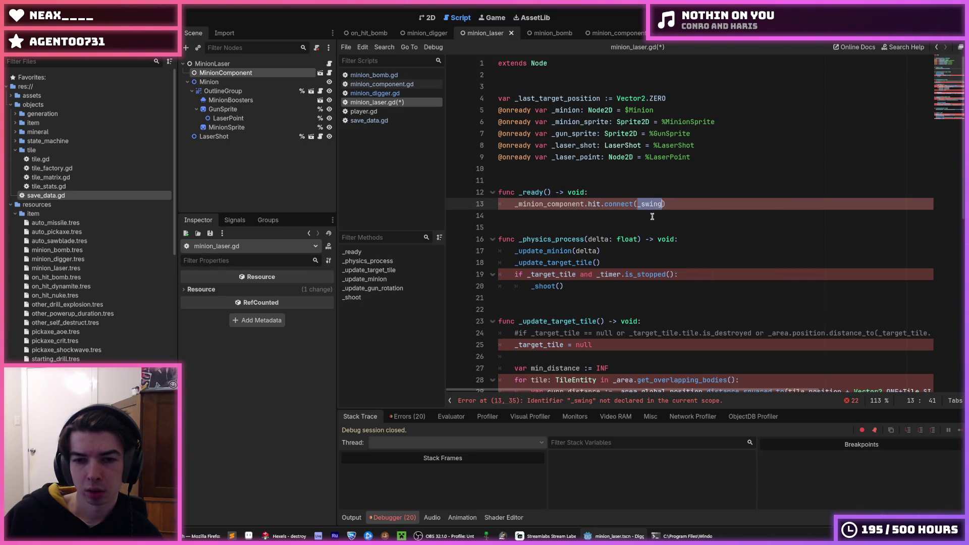
{"action": "scroll", "coordinate": [652, 217], "scroll_direction": "down", "scroll_amount": 10}
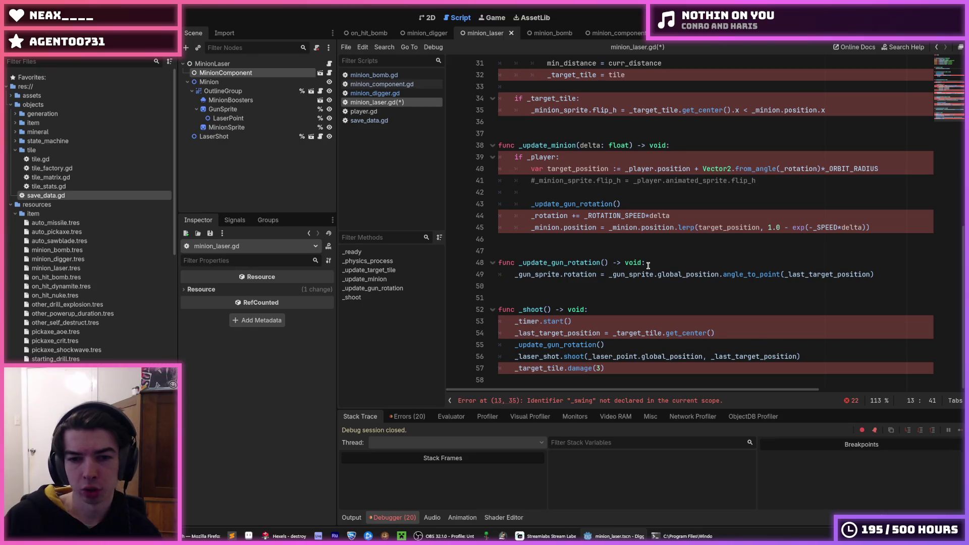
{"action": "key", "text": "BackSpace"}
{"action": "key", "text": "BackSpace"}
{"action": "key", "text": "BackSpace"}
{"action": "type", "text": "t"}
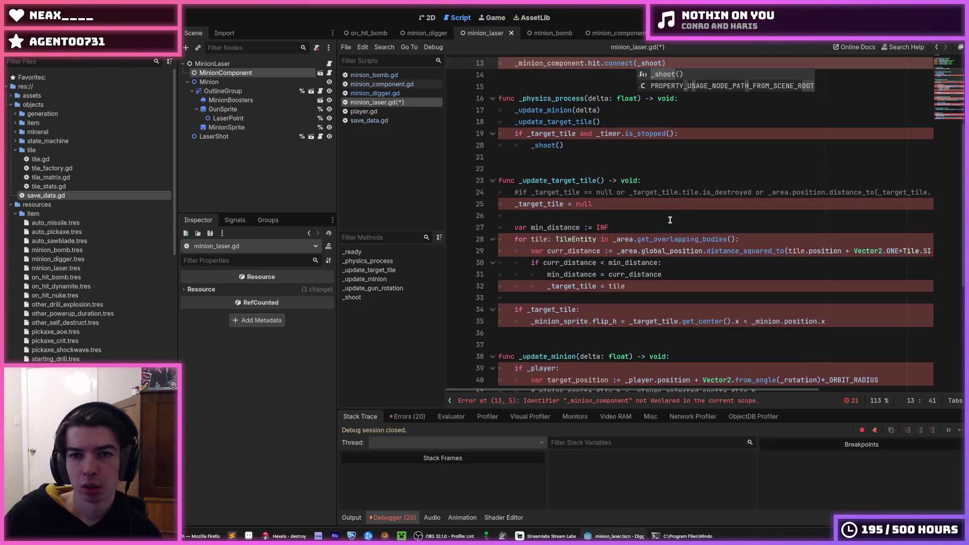
{"action": "key", "text": "Escape"}
Step: Delete the whole _physics_process function from minion_laser.gd
{"action": "left_click", "coordinate": [699, 133]}
{"action": "left_click_drag", "start_coordinate": [614, 142], "coordinate": [458, 96]}
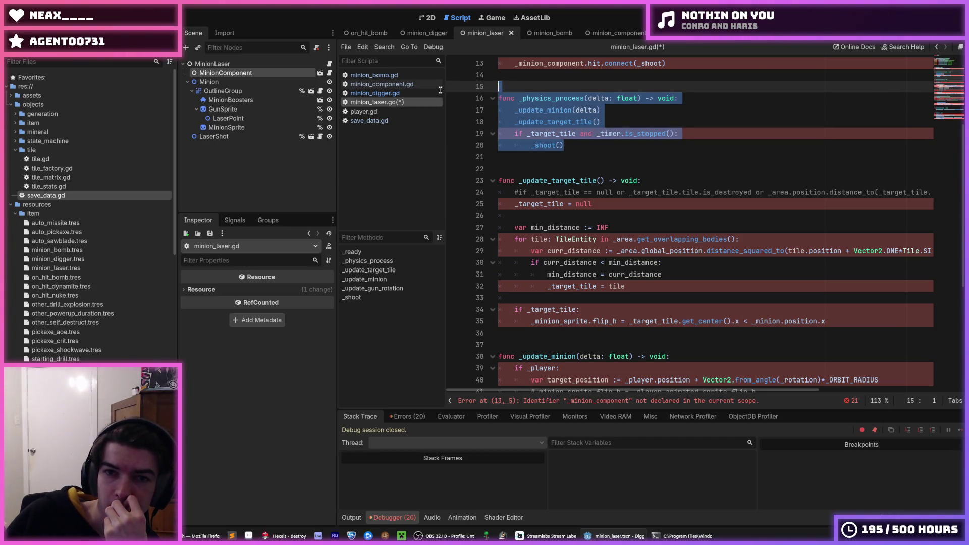
{"action": "key", "text": "BackSpace"}
{"action": "key", "text": "BackSpace"}
{"action": "key", "text": "BackSpace"}
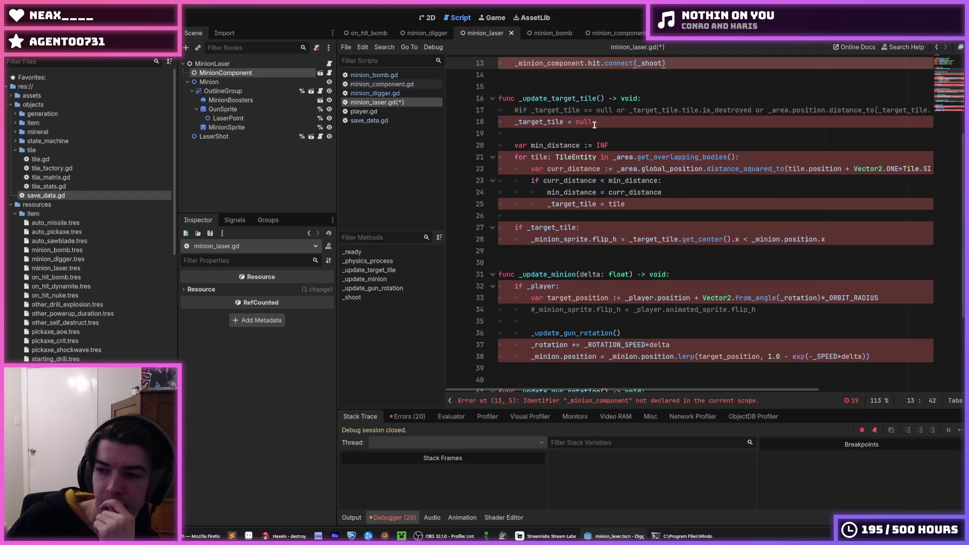
{"action": "scroll", "coordinate": [634, 150], "scroll_direction": "up", "scroll_amount": 2}
{"action": "left_click", "coordinate": [615, 188]}
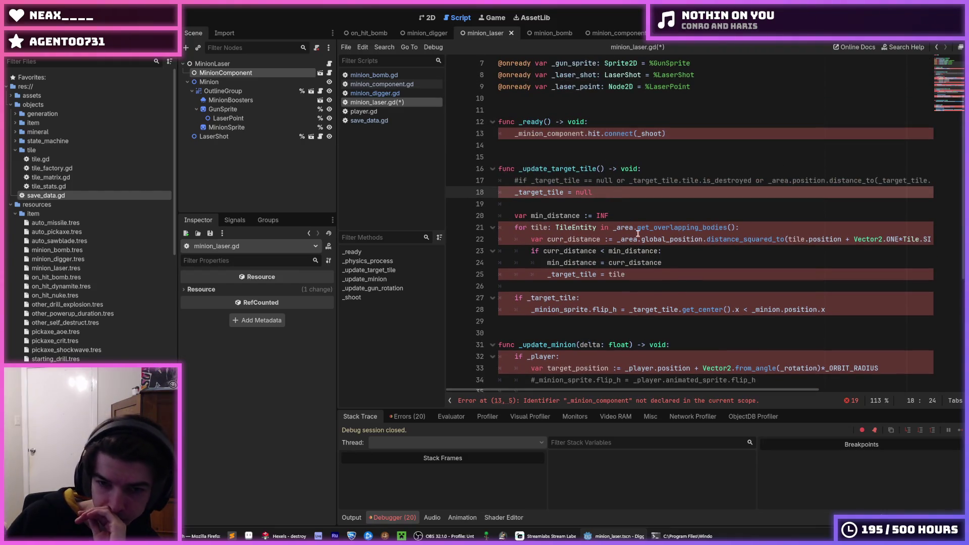
{"action": "scroll", "coordinate": [637, 233], "scroll_direction": "down", "scroll_amount": 2}
{"action": "scroll", "coordinate": [609, 233], "scroll_direction": "down", "scroll_amount": 1}
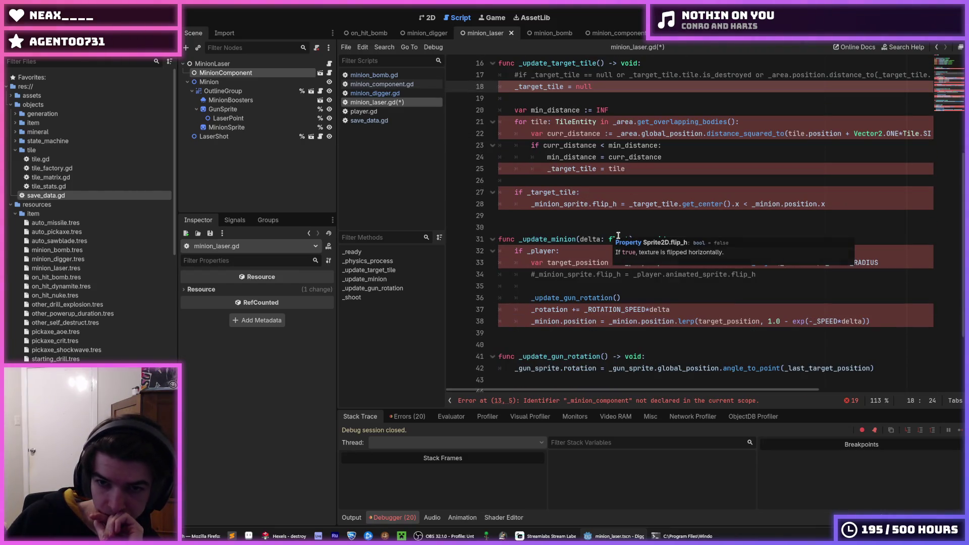
{"action": "left_click_drag", "start_coordinate": [588, 204], "coordinate": [544, 62]}
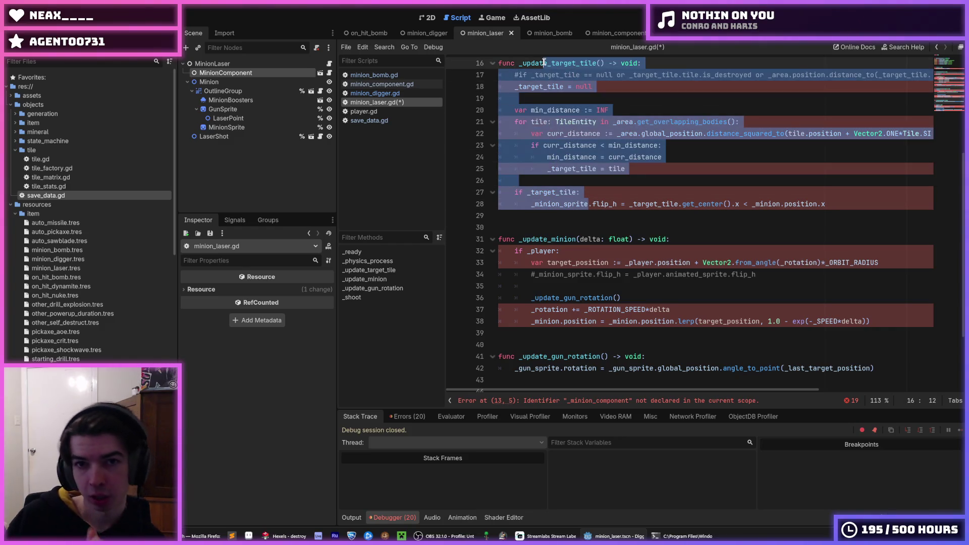
Step: Comment out the _update_target_tile function with Ctrl+K
{"action": "key", "text": "ctrl+k"}
{"action": "mouse_move", "coordinate": [661, 321]}
{"action": "left_mouse_down"}
{"action": "mouse_move", "coordinate": [674, 309]}
{"action": "mouse_move", "coordinate": [570, 256]}
{"action": "left_mouse_up"}
{"action": "left_click", "coordinate": [570, 252]}
{"action": "left_click", "coordinate": [591, 274]}
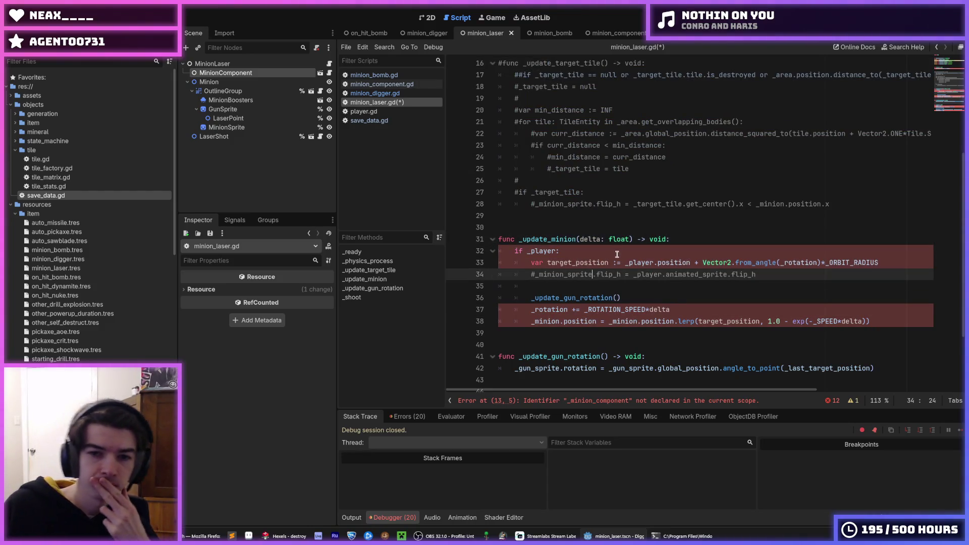
{"action": "key", "text": "shift+Right"}
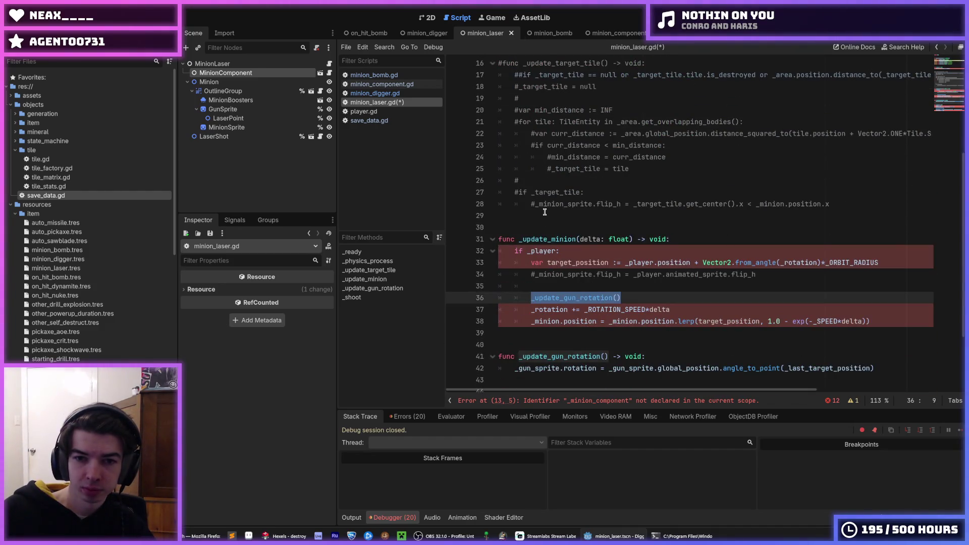
Step: Add a _process function above _update_minion that calls _update_gun_rotation()
{"action": "left_click", "coordinate": [545, 212]}
{"action": "key", "text": "Return"}
{"action": "key", "text": "Return"}
{"action": "key", "text": "Return"}
{"action": "key", "text": "Up"}
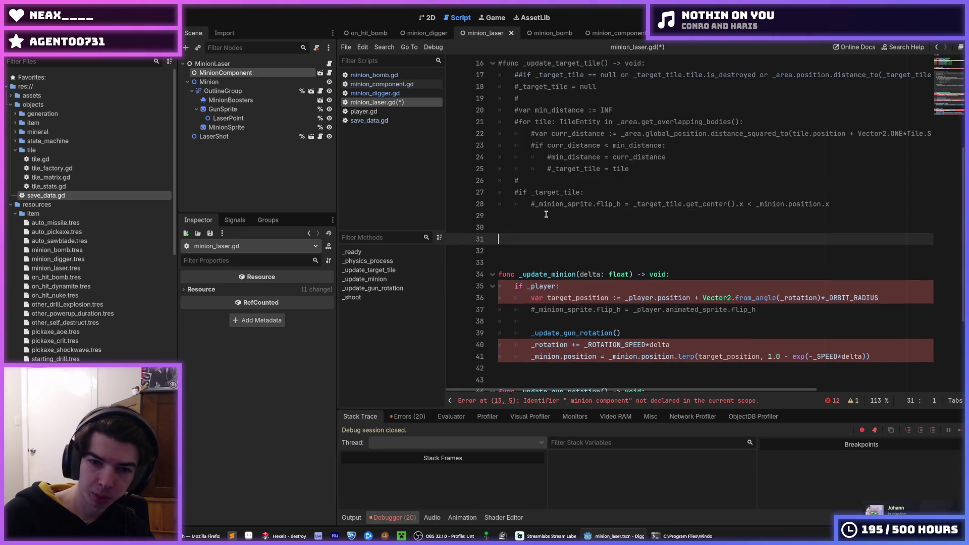
{"action": "type", "text": "_p"}
{"action": "key", "text": "Return"}
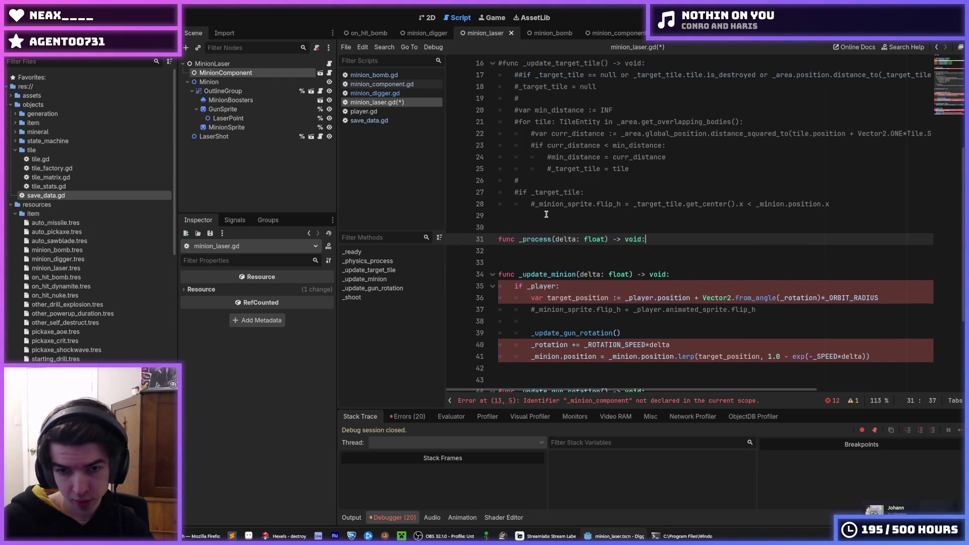
{"action": "key", "text": "Return"}
{"action": "type", "text": "_update_gun_rotation()"}
Step: Comment out the _update_minion function on lines 35–42
{"action": "scroll", "coordinate": [569, 256], "scroll_direction": "down", "scroll_amount": 3}
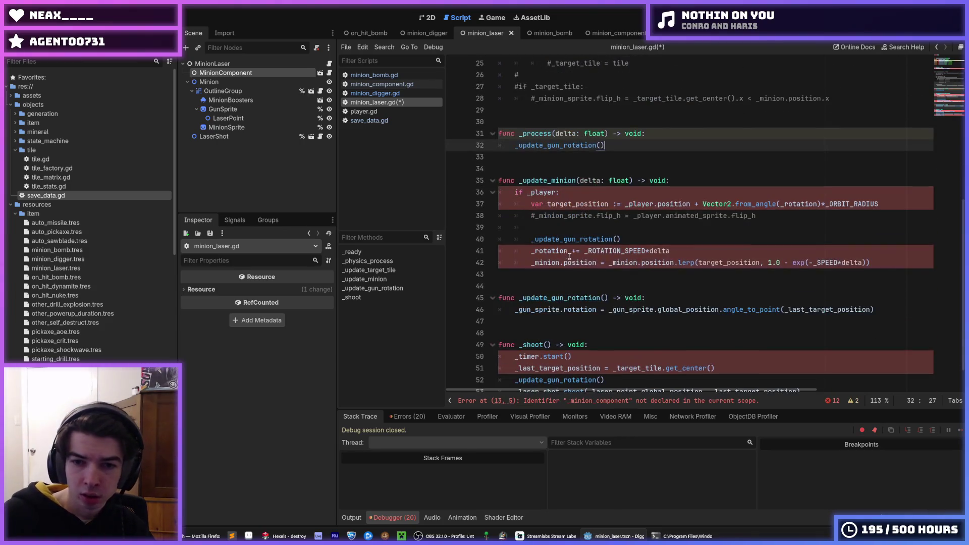
{"action": "mouse_move", "coordinate": [579, 262]}
{"action": "left_mouse_down"}
{"action": "mouse_move", "coordinate": [596, 237]}
{"action": "mouse_move", "coordinate": [525, 181]}
{"action": "left_mouse_up"}
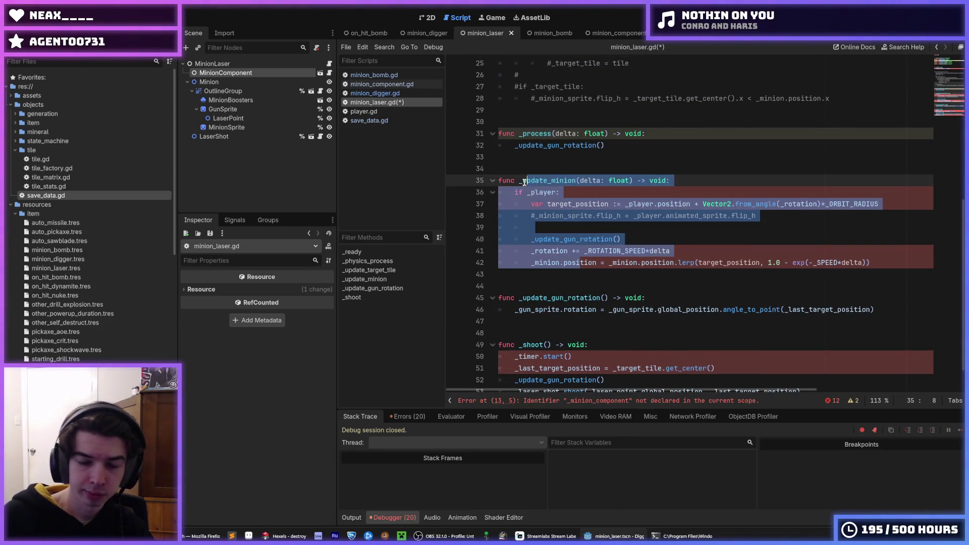
{"action": "key", "text": "ctrl+k"}
{"action": "key", "text": "Down"}
{"action": "key", "text": "Down"}
{"action": "key", "text": "Down"}
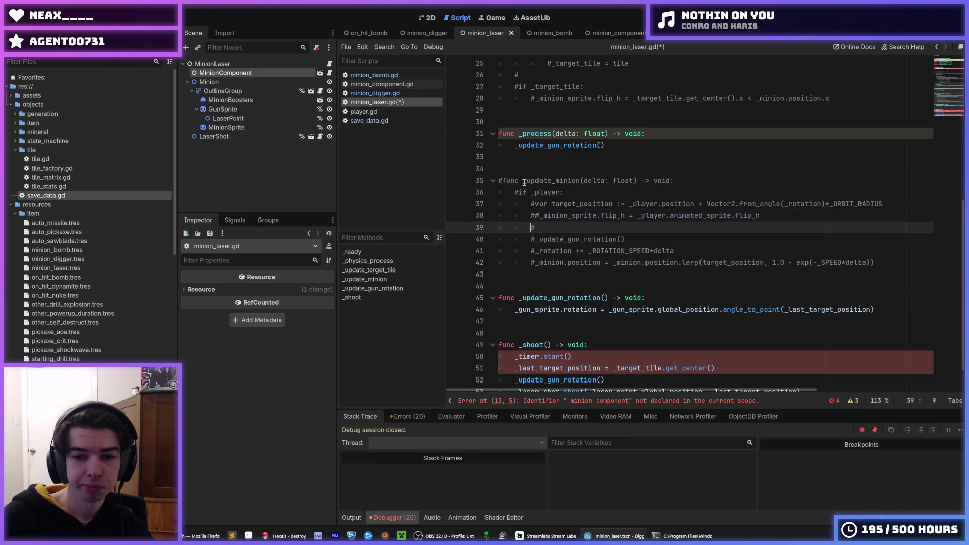
{"action": "key", "text": "Up"}
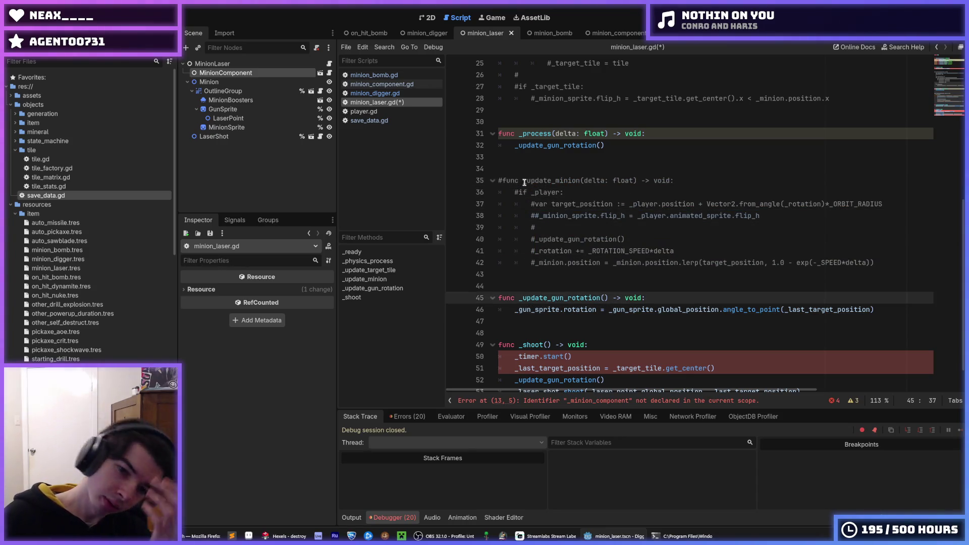
{"action": "scroll", "coordinate": [625, 154], "scroll_direction": "down", "scroll_amount": 1}
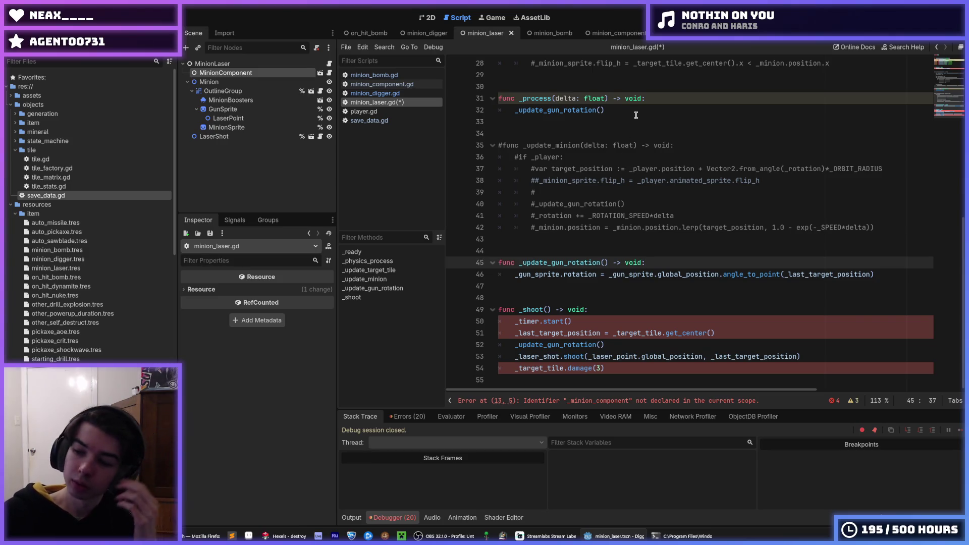
{"action": "left_click", "coordinate": [592, 312]}
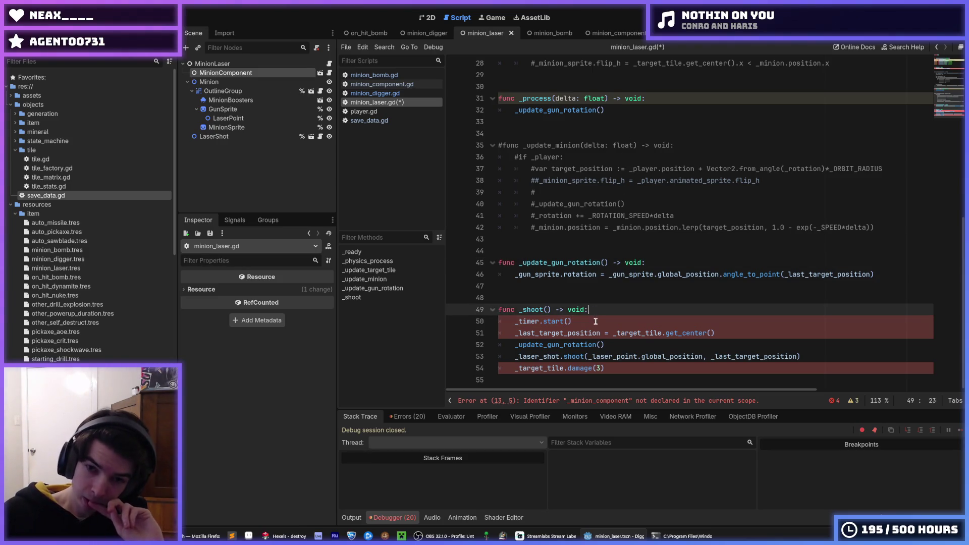
{"action": "left_click", "coordinate": [593, 319]}
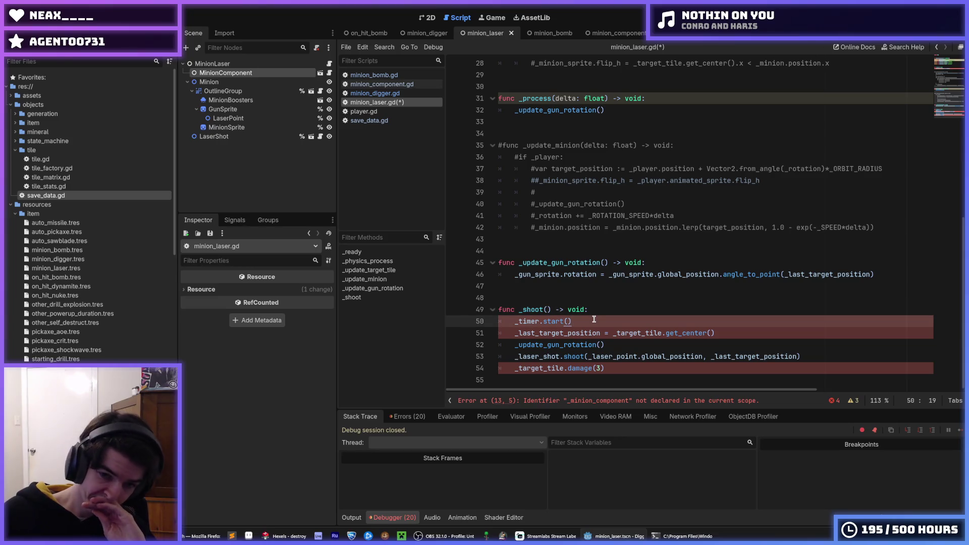
Step: Delete _timer.start() from _shoot and prefix target_tile with _minion_component
{"action": "left_click_drag", "start_coordinate": [594, 319], "coordinate": [597, 311]}
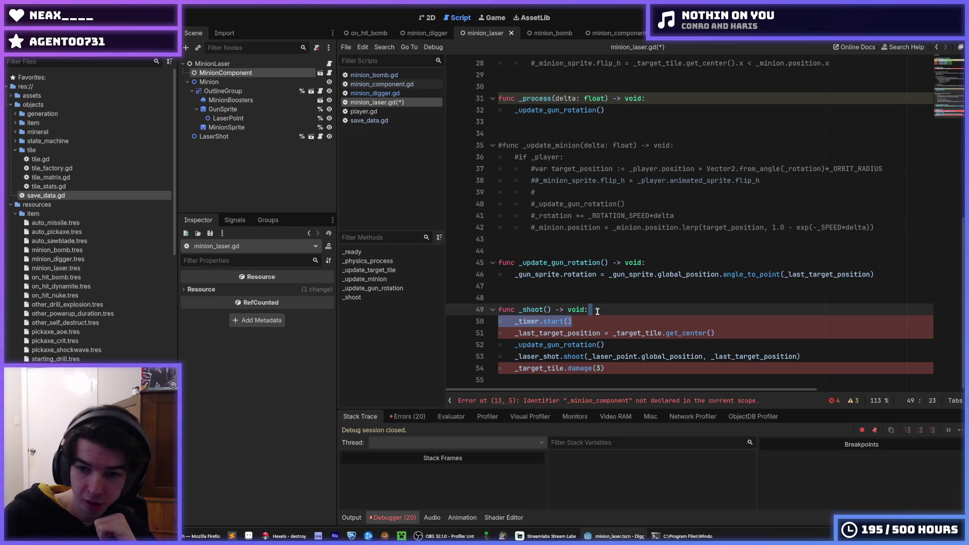
{"action": "key", "text": "BackSpace"}
{"action": "key", "text": "Down"}
{"action": "key", "text": "End"}
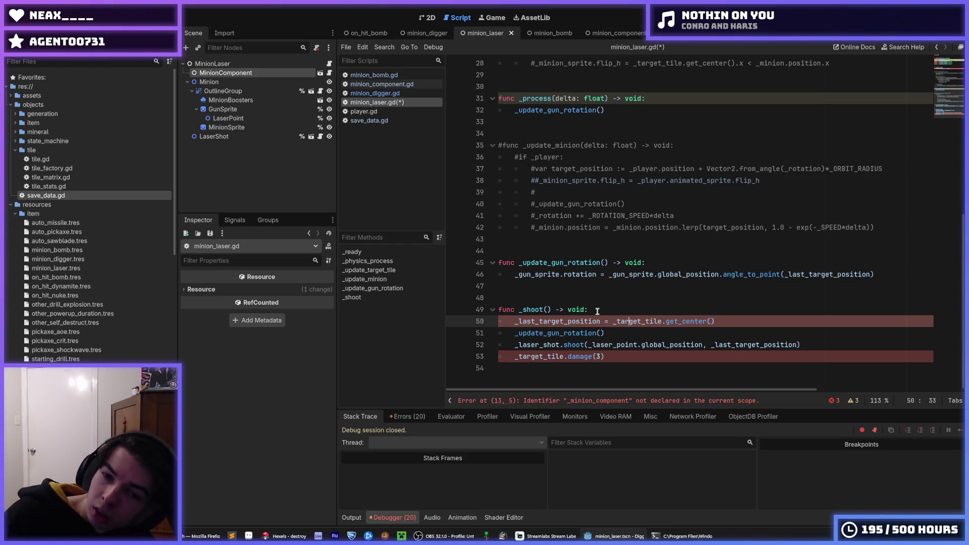
{"action": "type", "text": "minio"}
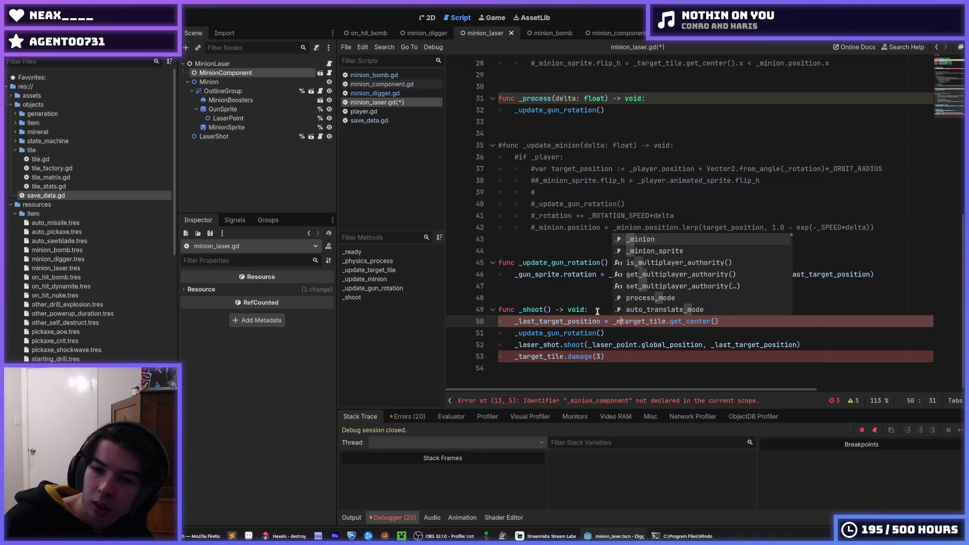
{"action": "type", "text": "n_component."}
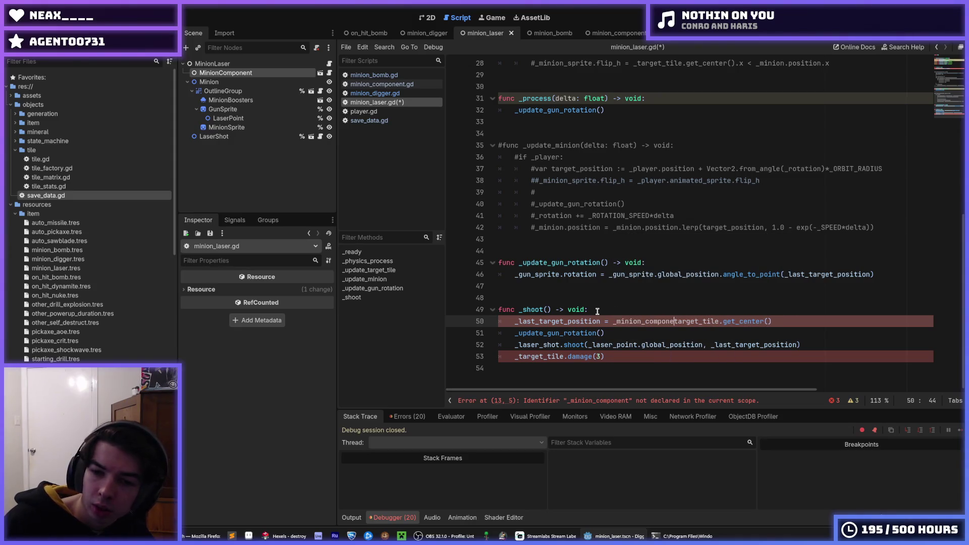
{"action": "key", "text": "Left"}
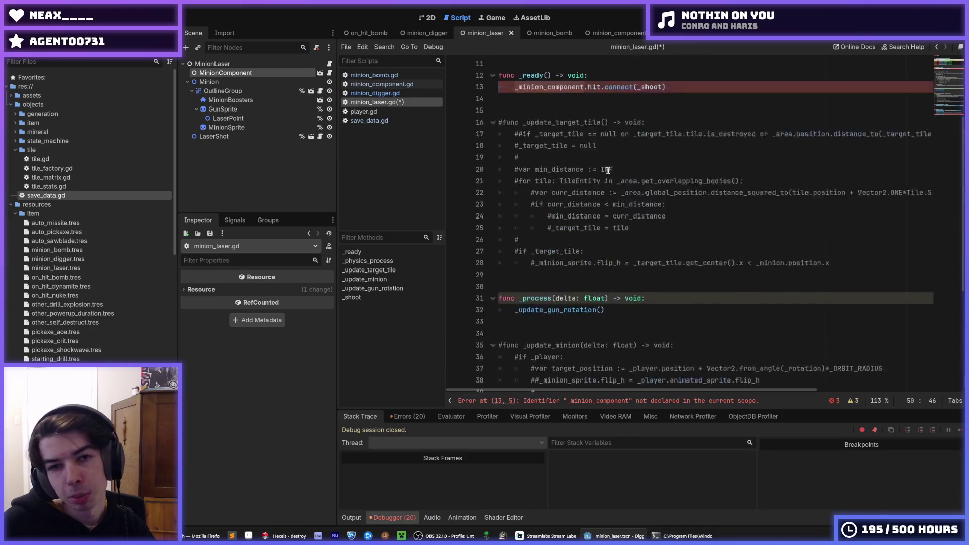
{"action": "scroll", "coordinate": [643, 169], "scroll_direction": "up", "scroll_amount": 5}
{"action": "left_click", "coordinate": [710, 99]}
{"action": "key", "text": "Return"}
{"action": "type", "text": "@onready var _mi"}
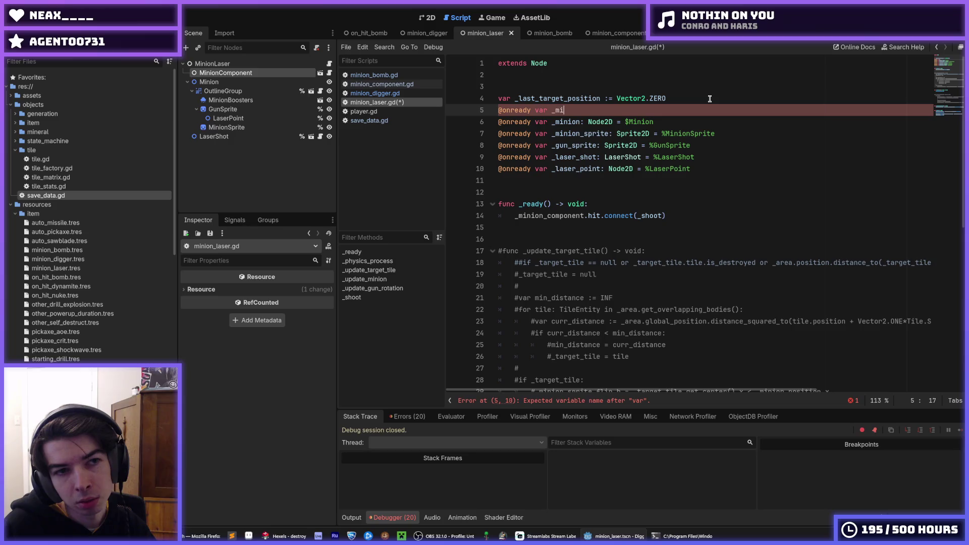
{"action": "type", "text": "nion_component: Minion"}
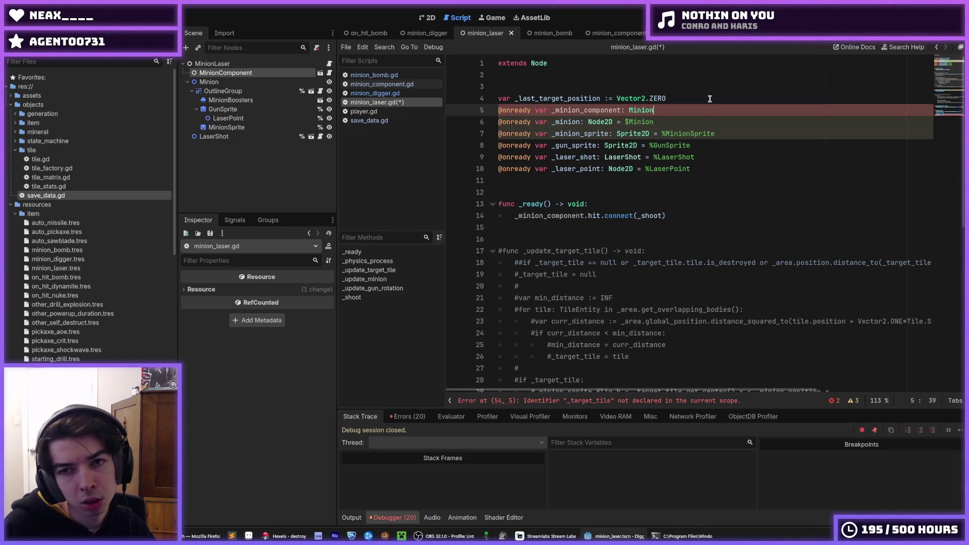
{"action": "type", "text": "Compione"}
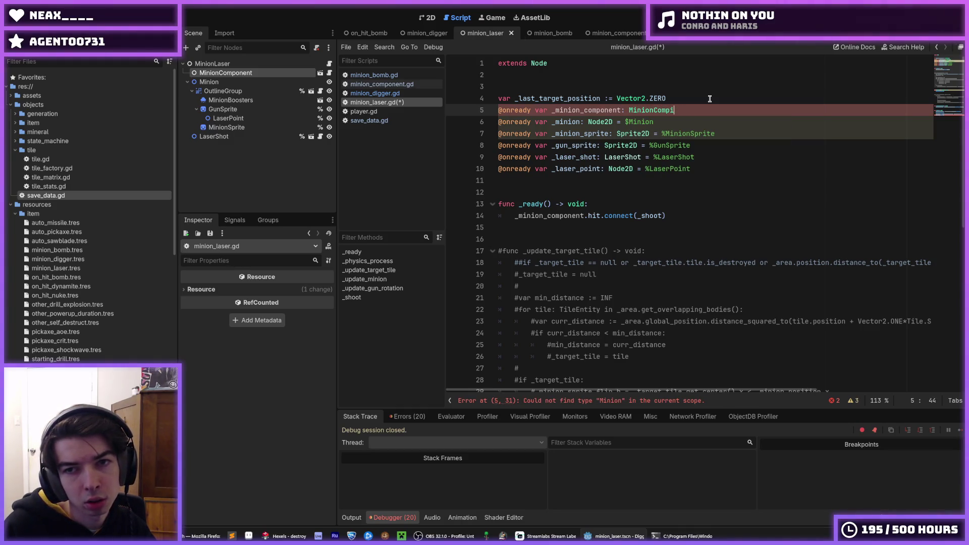
{"action": "type", "text": "= $Minin"}
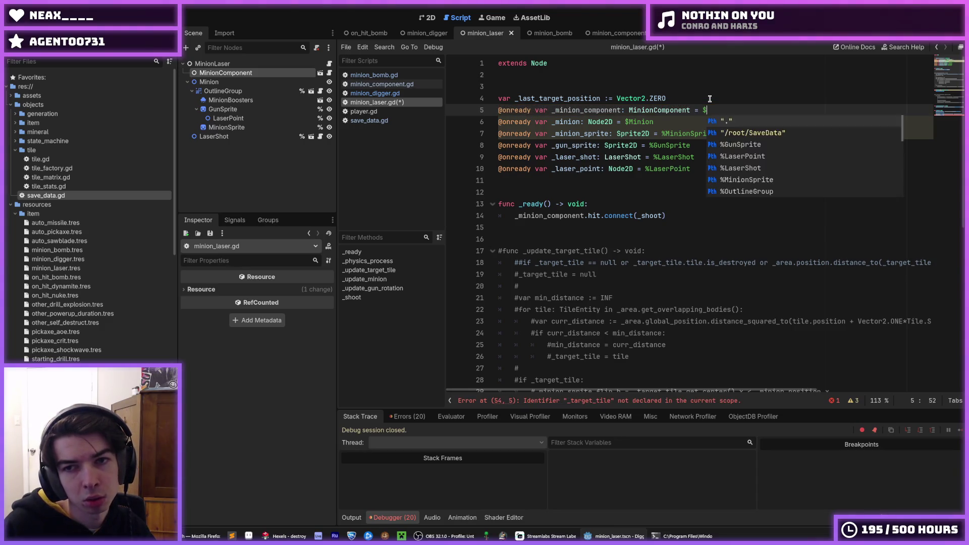
{"action": "type", "text": "on"}
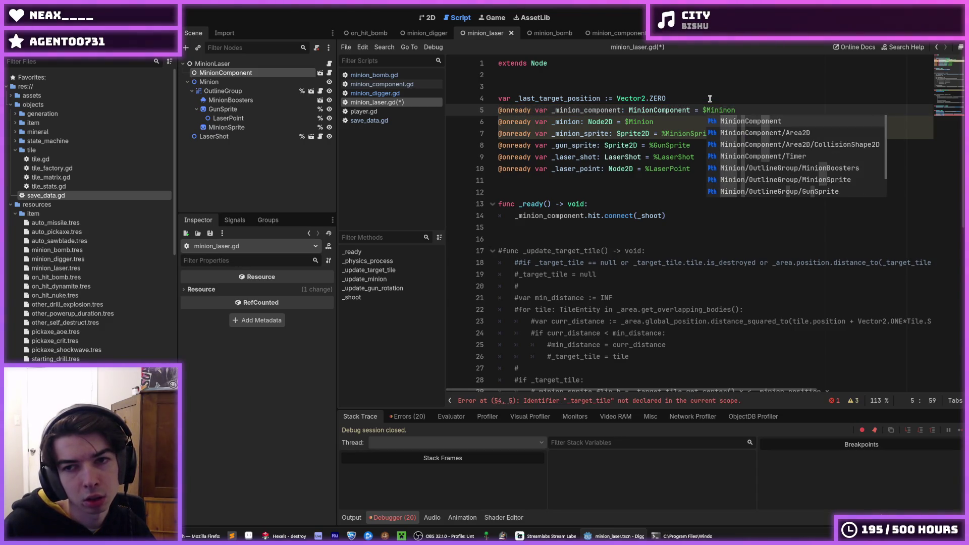
{"action": "key", "text": "Return"}
{"action": "double_click", "coordinate": [593, 112]}
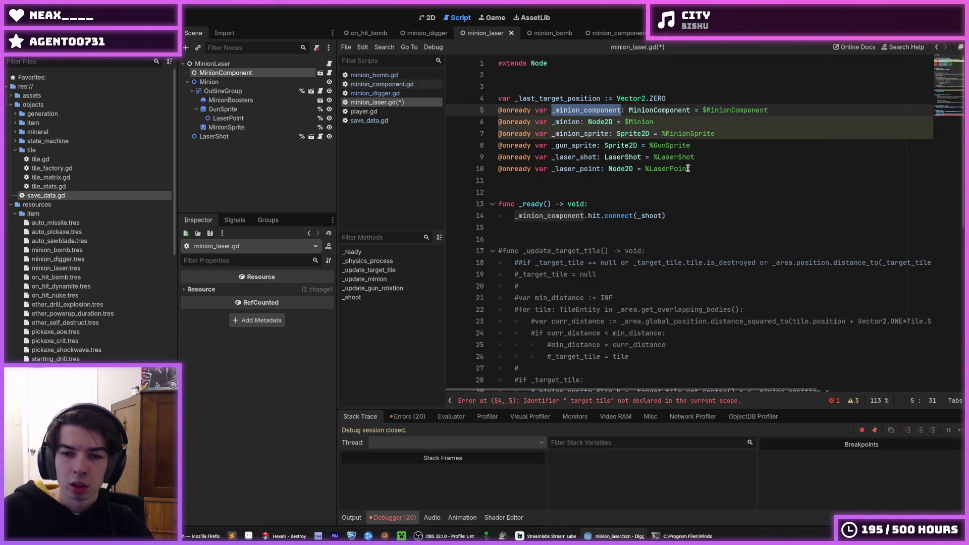
{"action": "scroll", "coordinate": [624, 241], "scroll_direction": "down", "scroll_amount": 6}
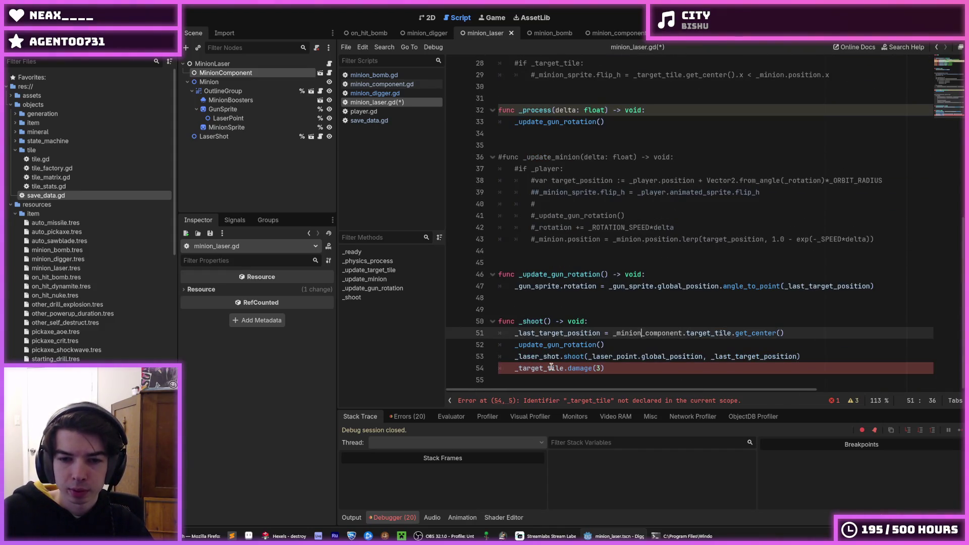
Step: Prefix _target_tile on line 54 with _minion_component. and save the script
{"action": "double_click", "coordinate": [537, 368]}
{"action": "left_click", "coordinate": [615, 368]}
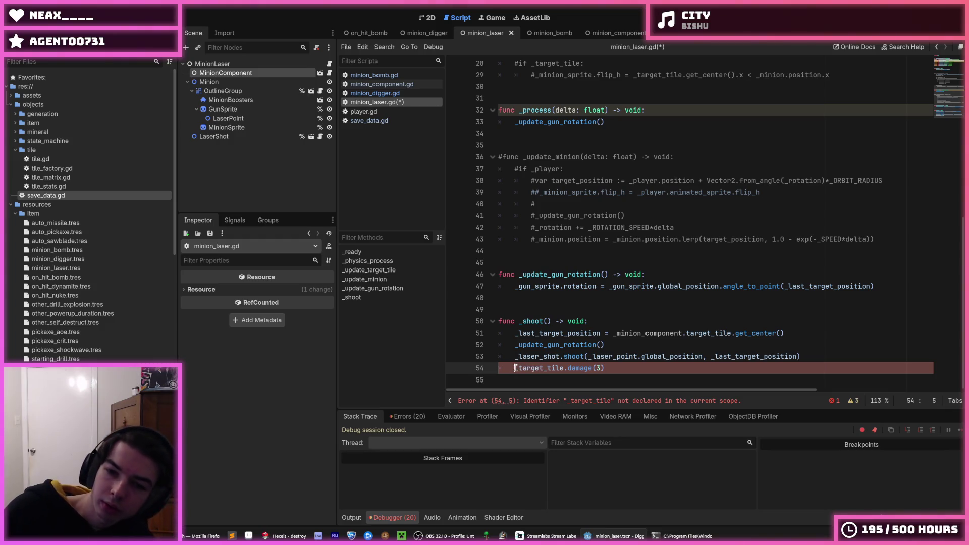
{"action": "type", "text": "_minion_component."}
{"action": "key", "text": "Delete"}
{"action": "key", "text": "ctrl+s"}
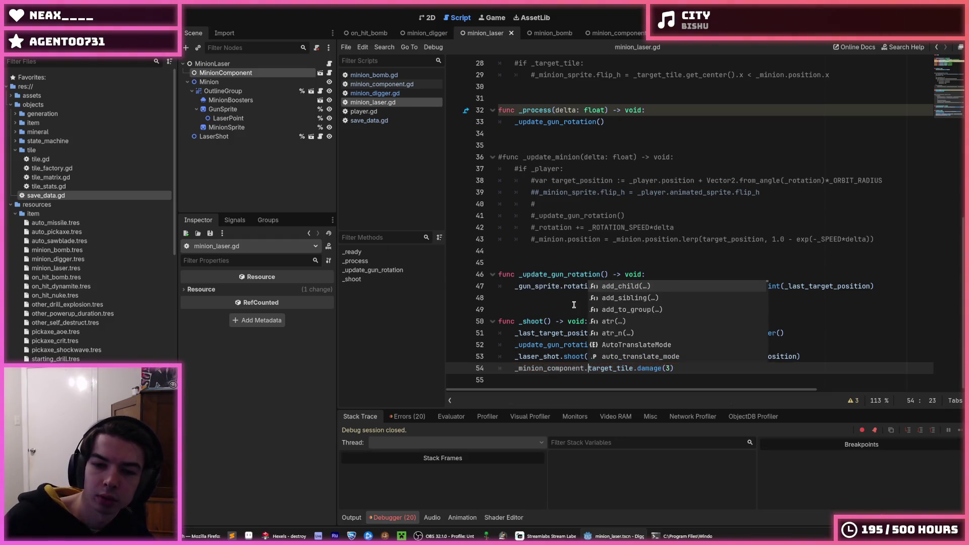
Step: Save minion_laser.gd again and run the game to test the laser minion
{"action": "left_click", "coordinate": [537, 344]}
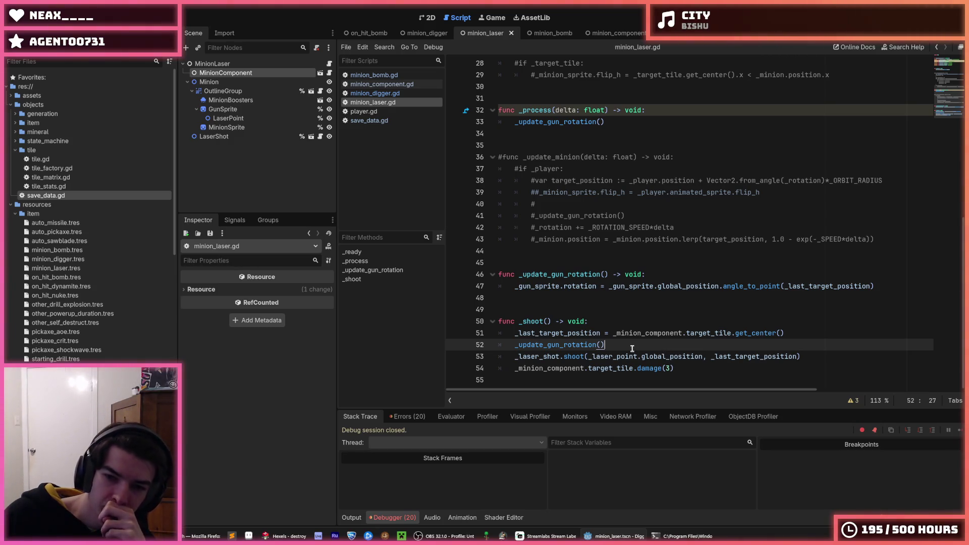
{"action": "key", "text": "ctrl+s"}
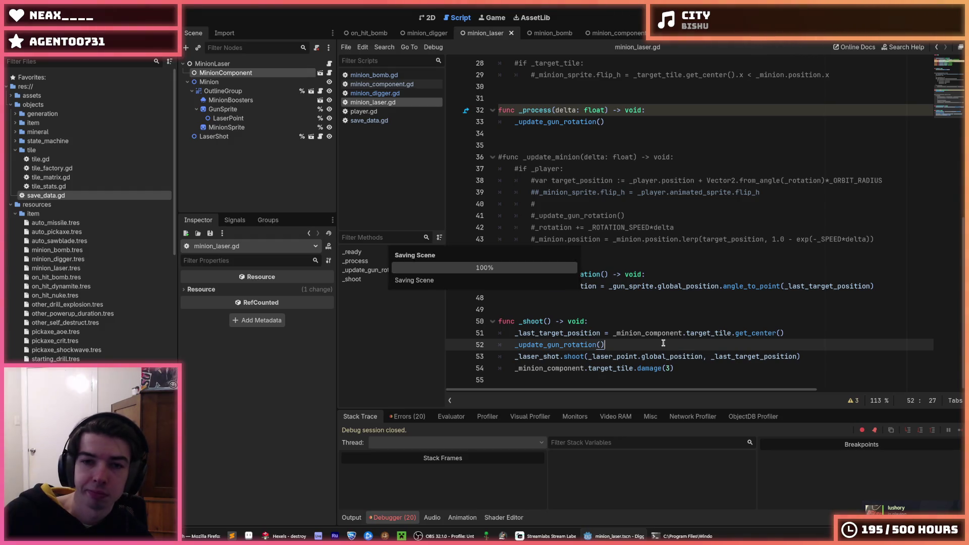
{"action": "left_click", "coordinate": [637, 315]}
{"action": "left_click", "coordinate": [628, 308]}
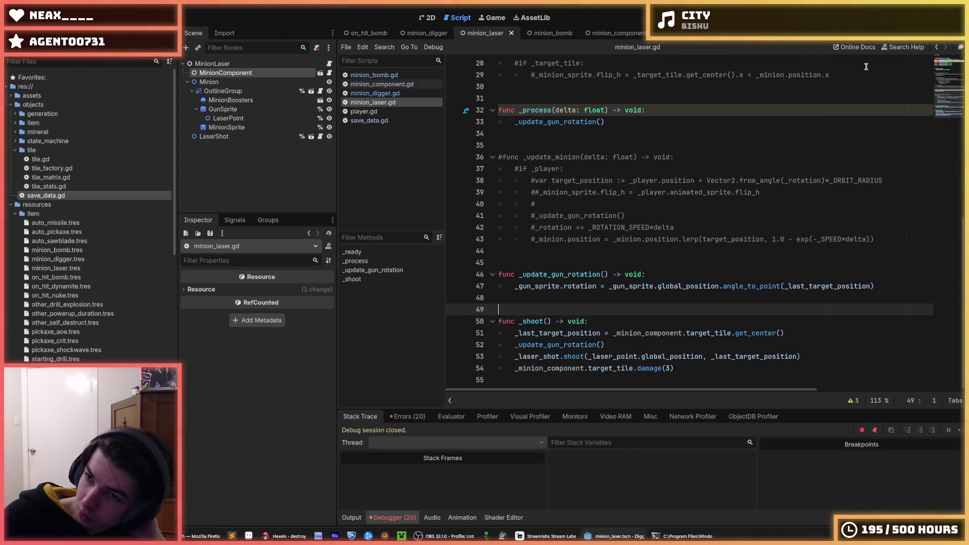
{"action": "key", "text": "F5"}
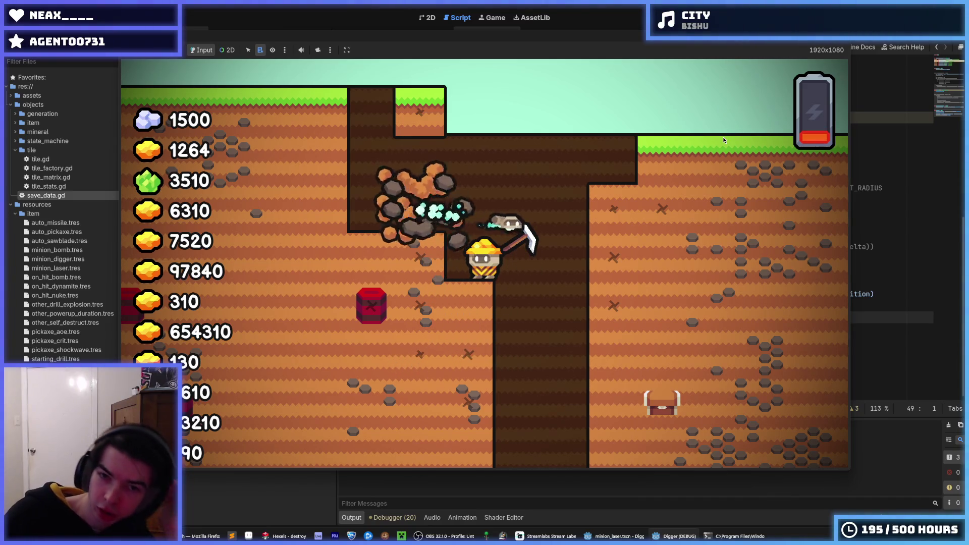
{"action": "left_click", "coordinate": [841, 36]}
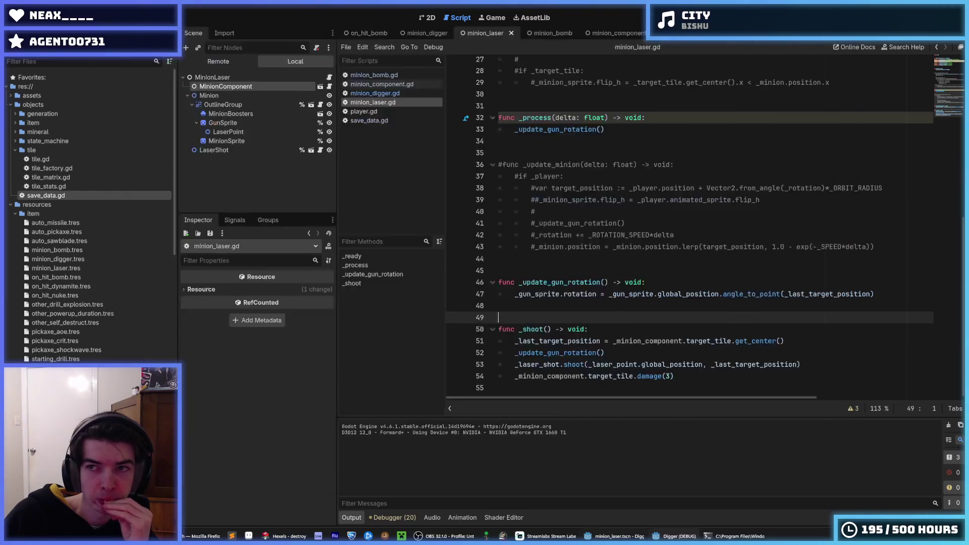
Step: Delete the commented-out _update_target_tile block (lines 15–29) and save minion_laser.gd
{"action": "left_click", "coordinate": [690, 235]}
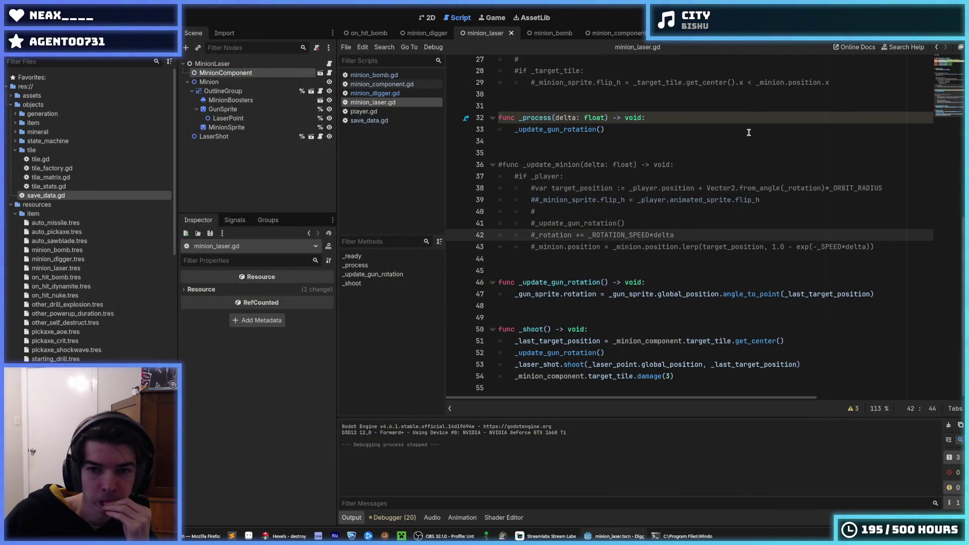
{"action": "scroll", "coordinate": [809, 305], "scroll_direction": "up", "scroll_amount": 2}
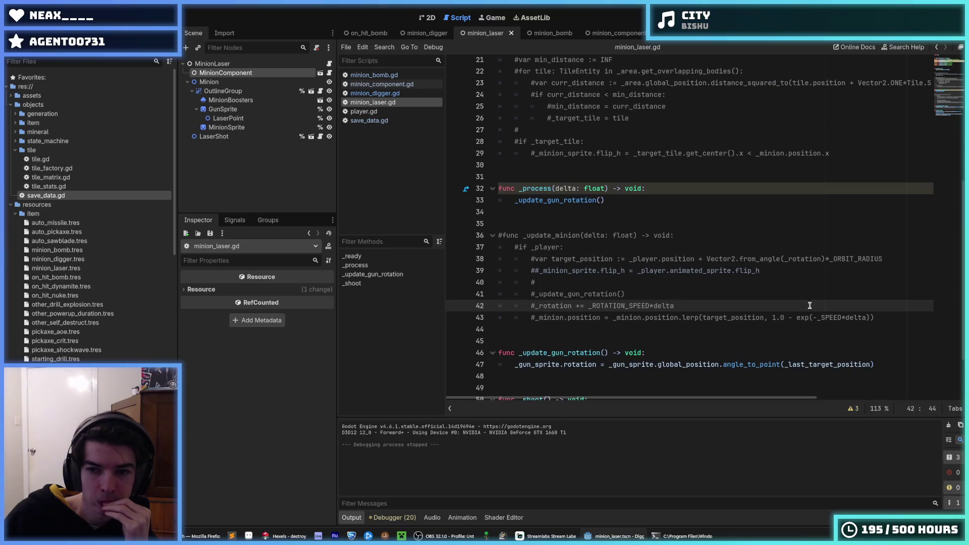
{"action": "mouse_move", "coordinate": [883, 317]}
{"action": "left_mouse_down"}
{"action": "mouse_move", "coordinate": [808, 305]}
{"action": "mouse_move", "coordinate": [706, 247]}
{"action": "mouse_move", "coordinate": [599, 215]}
{"action": "left_mouse_up"}
{"action": "scroll", "coordinate": [603, 219], "scroll_direction": "up", "scroll_amount": 3}
{"action": "mouse_move", "coordinate": [828, 264]}
{"action": "left_mouse_down"}
{"action": "mouse_move", "coordinate": [794, 258]}
{"action": "mouse_move", "coordinate": [576, 137]}
{"action": "mouse_move", "coordinate": [560, 107]}
{"action": "mouse_move", "coordinate": [537, 98]}
{"action": "left_mouse_up"}
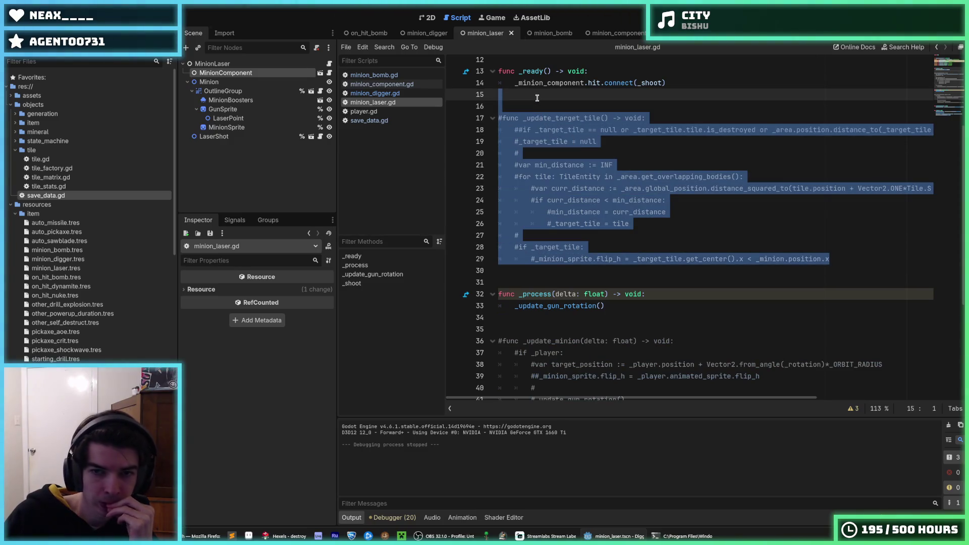
{"action": "key", "text": "BackSpace"}
{"action": "key", "text": "BackSpace"}
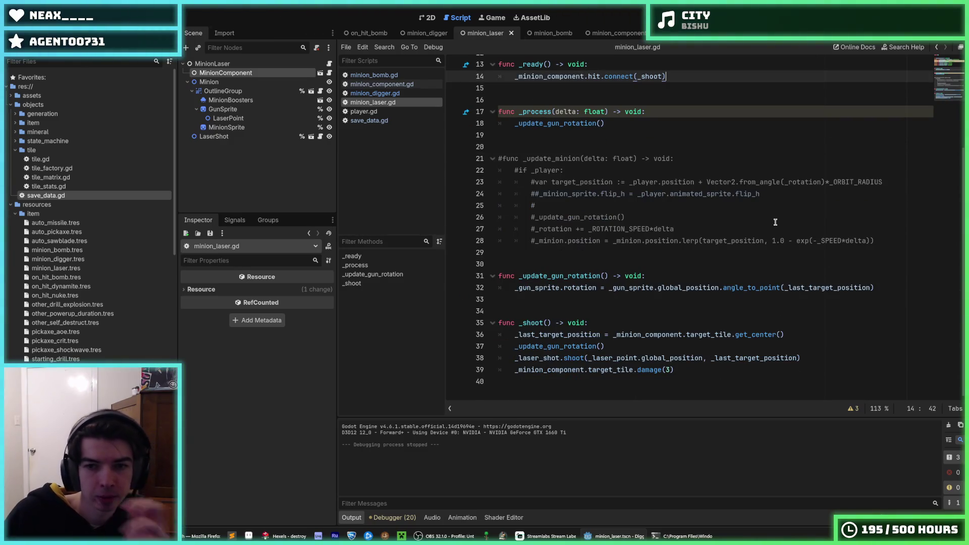
{"action": "left_click", "coordinate": [886, 240]}
{"action": "key", "text": "ctrl+s"}
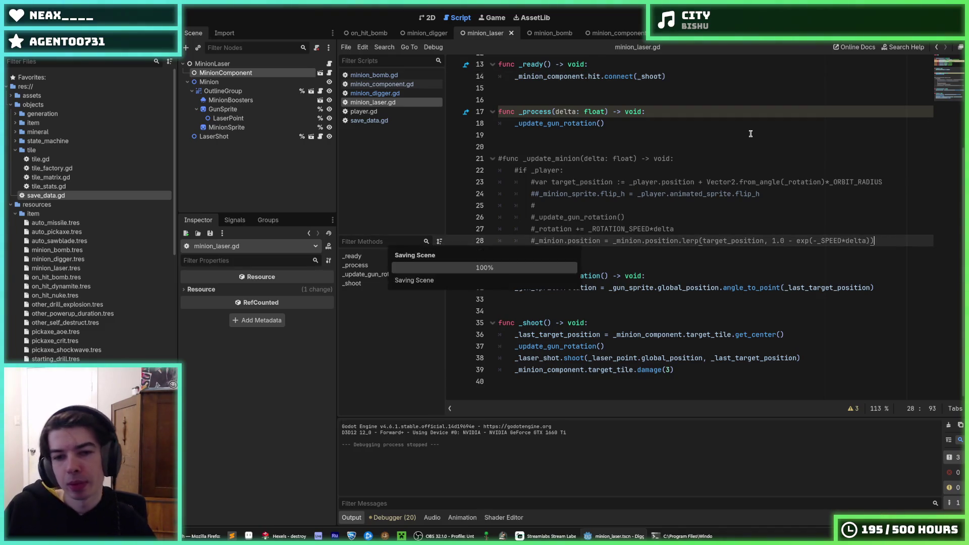
{"action": "scroll", "coordinate": [747, 132], "scroll_direction": "up", "scroll_amount": 3}
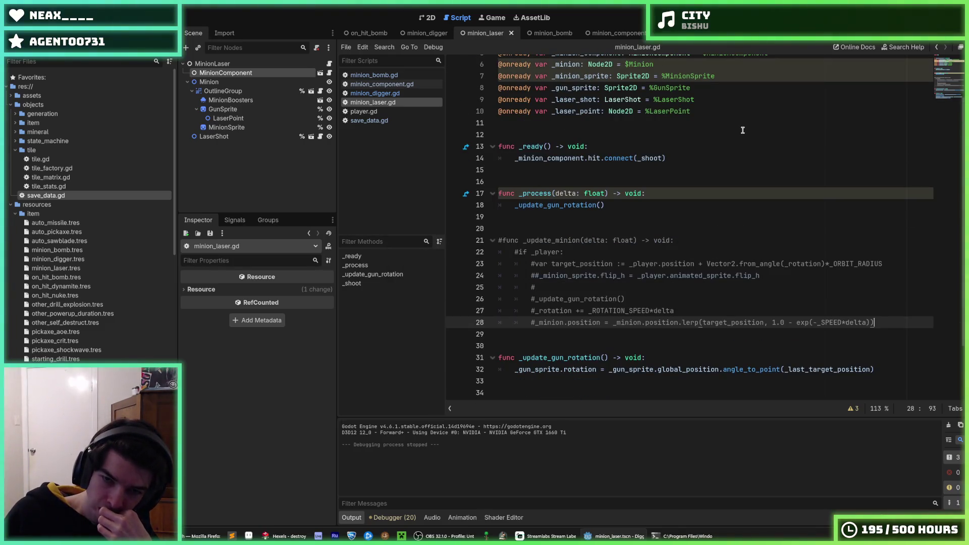
{"action": "left_click", "coordinate": [688, 368]}
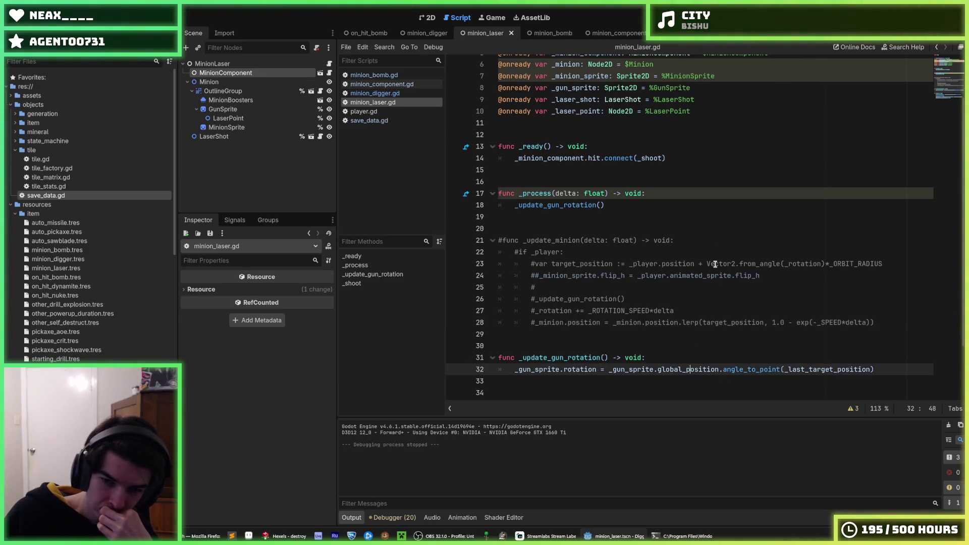
Step: Move the _gun_sprite.rotation line into _process, replacing the _update_gun_rotation() call
{"action": "mouse_move", "coordinate": [714, 264]}
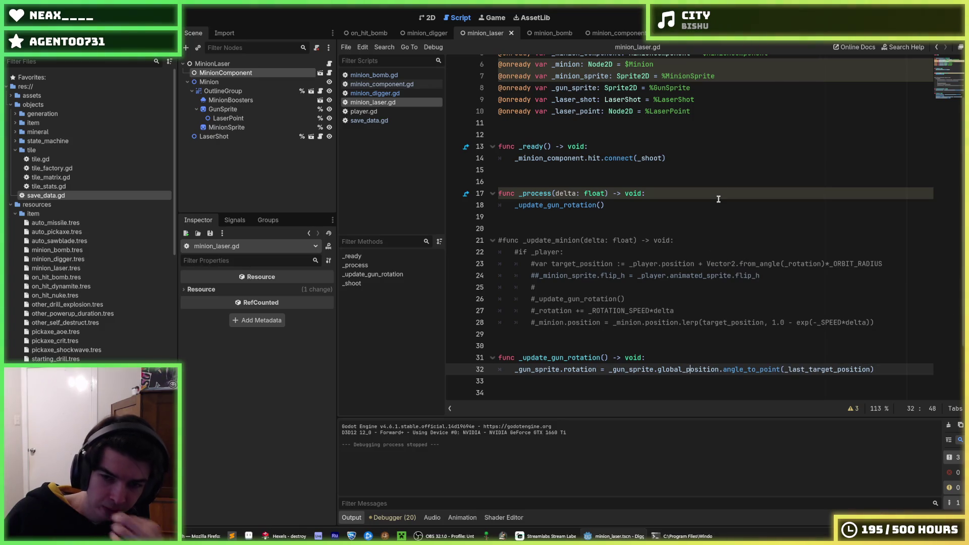
{"action": "key", "text": "alt+Up"}
{"action": "key", "text": "alt+Up"}
{"action": "key", "text": "alt+Up"}
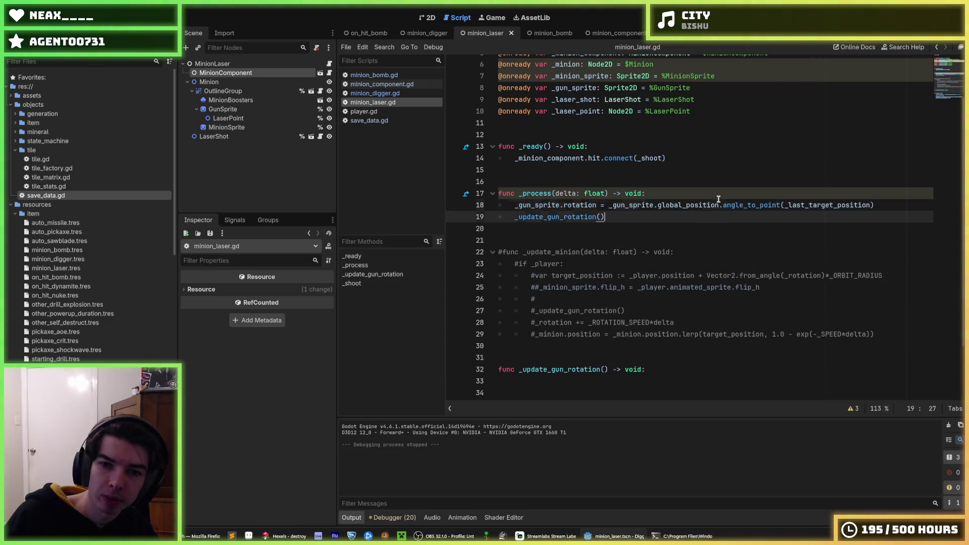
{"action": "key", "text": "shift+Home"}
{"action": "key", "text": "BackSpace"}
{"action": "key", "text": "BackSpace"}
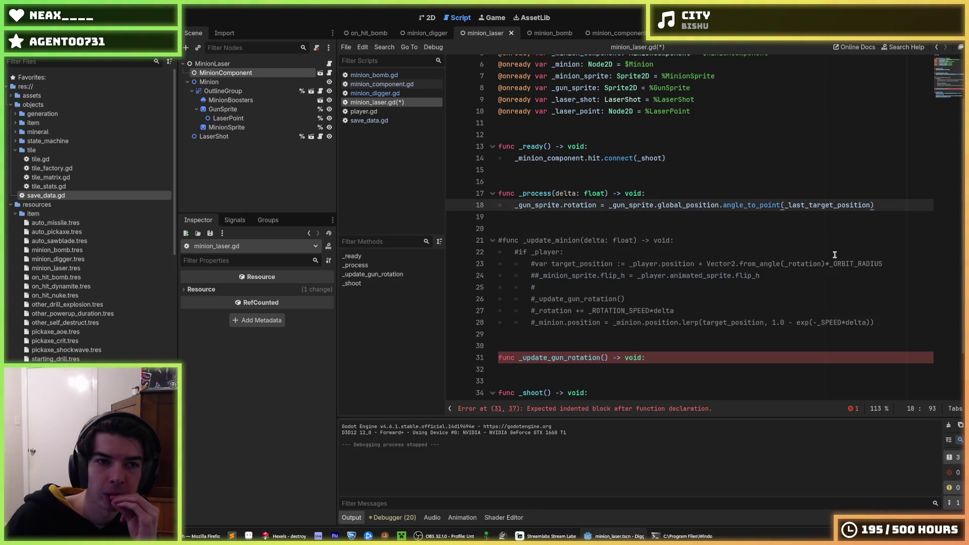
{"action": "scroll", "coordinate": [628, 277], "scroll_direction": "down", "scroll_amount": 2}
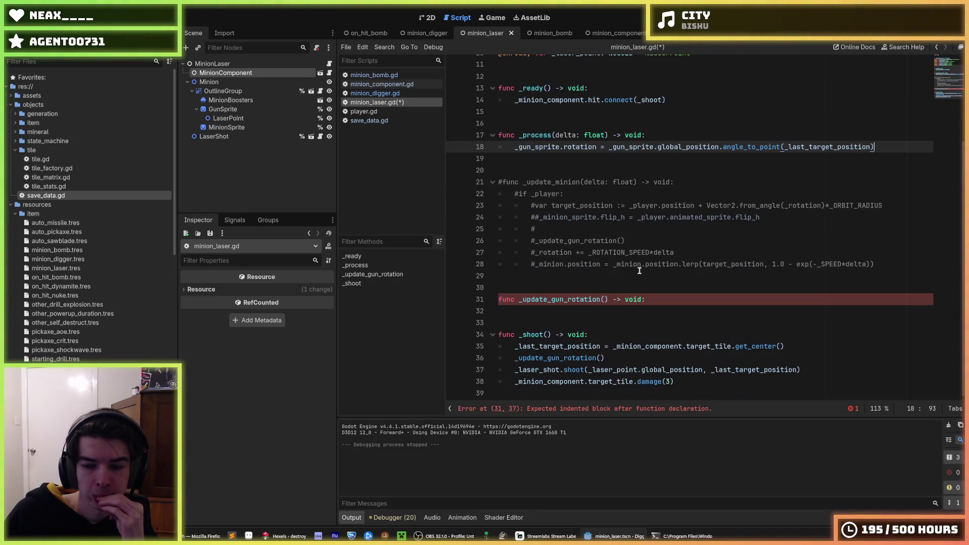
Step: Save the script and run the game with F5
{"action": "left_click", "coordinate": [664, 288]}
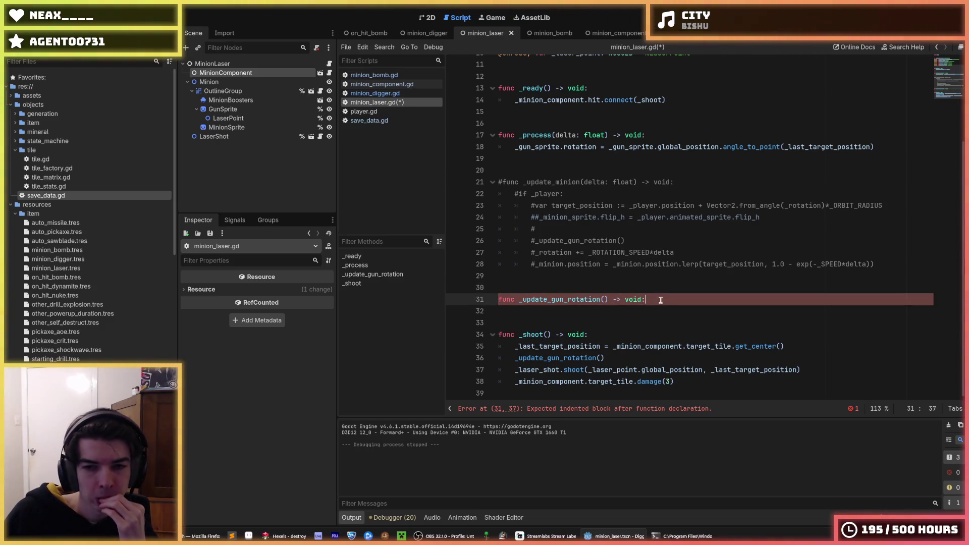
{"action": "left_click", "coordinate": [658, 299]}
{"action": "key", "text": "ctrl+s"}
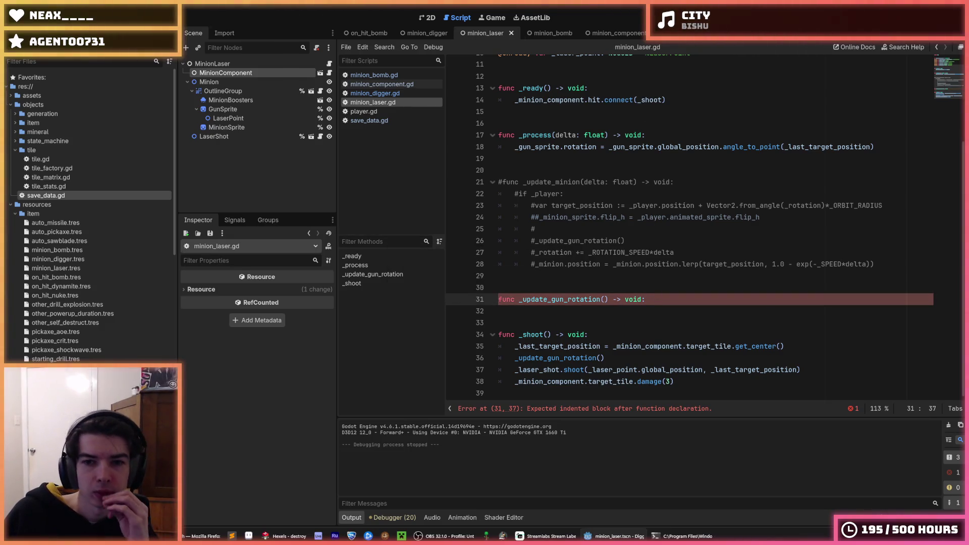
{"action": "key", "text": "F5"}
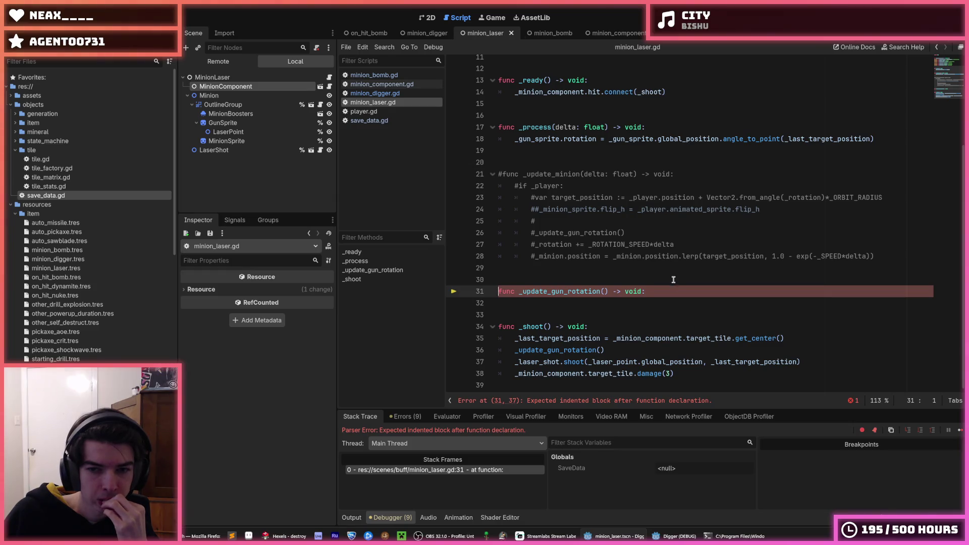
Step: Delete the empty _update_gun_rotation declaration and rerun the game
{"action": "left_click_drag", "start_coordinate": [656, 291], "coordinate": [633, 273]}
{"action": "key", "text": "BackSpace"}
{"action": "key", "text": "BackSpace"}
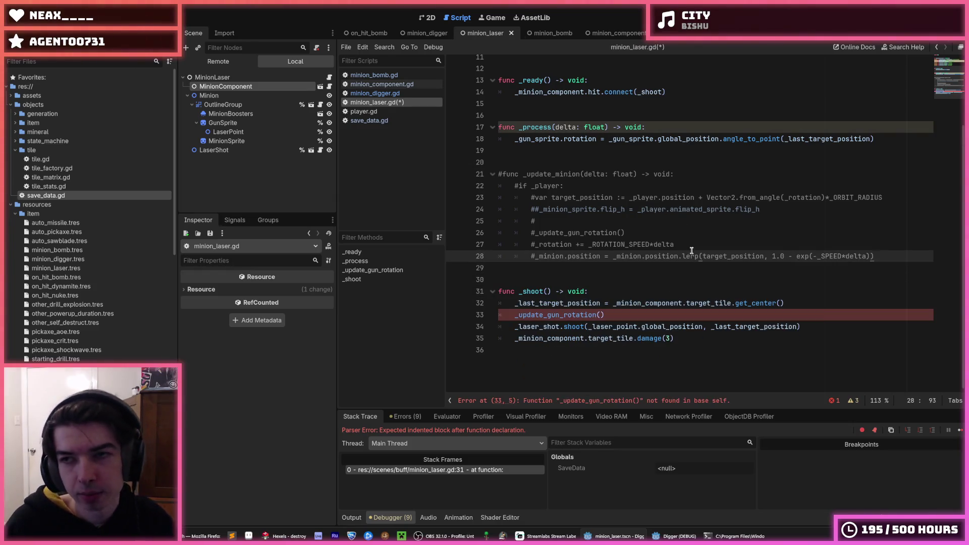
{"action": "key", "text": "F5"}
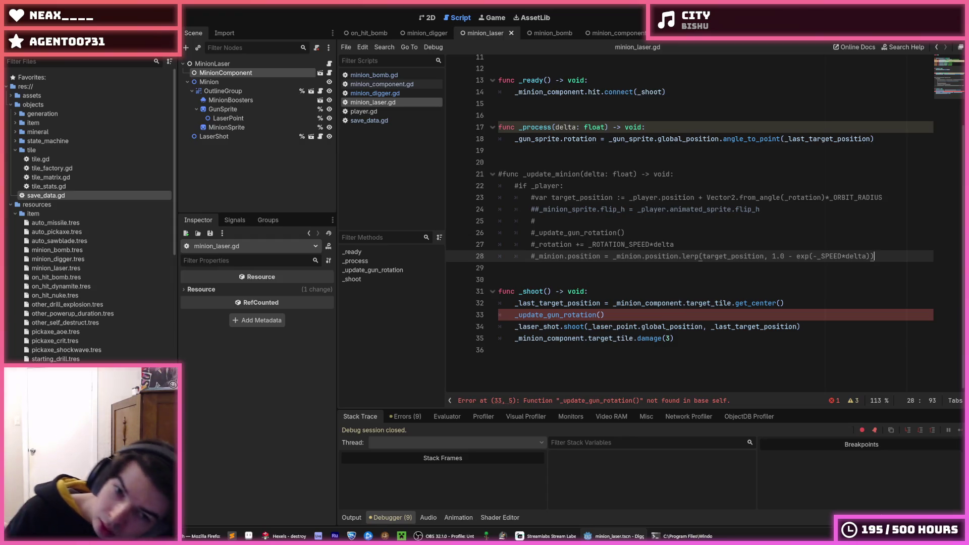
{"action": "left_click", "coordinate": [572, 139]}
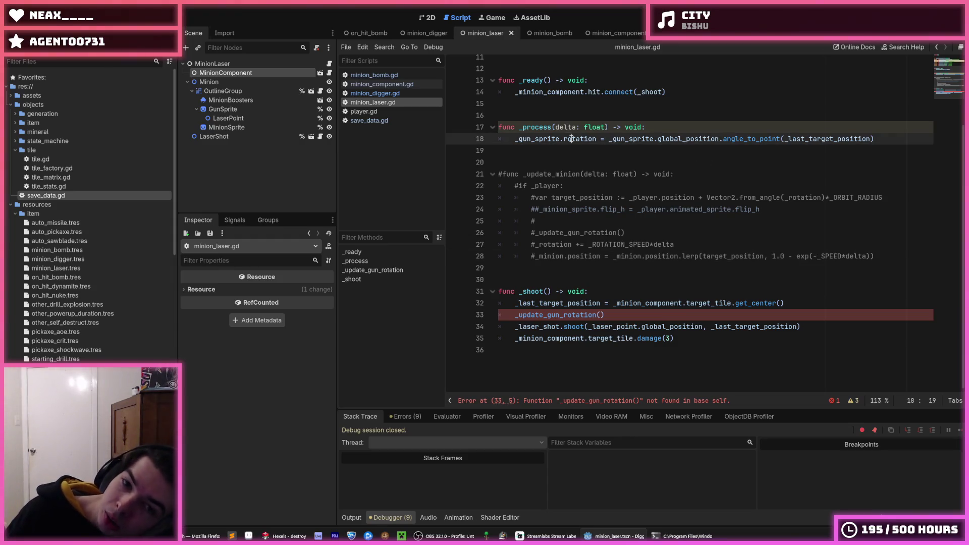
{"action": "double_click", "coordinate": [586, 315]}
{"action": "left_click", "coordinate": [573, 291]}
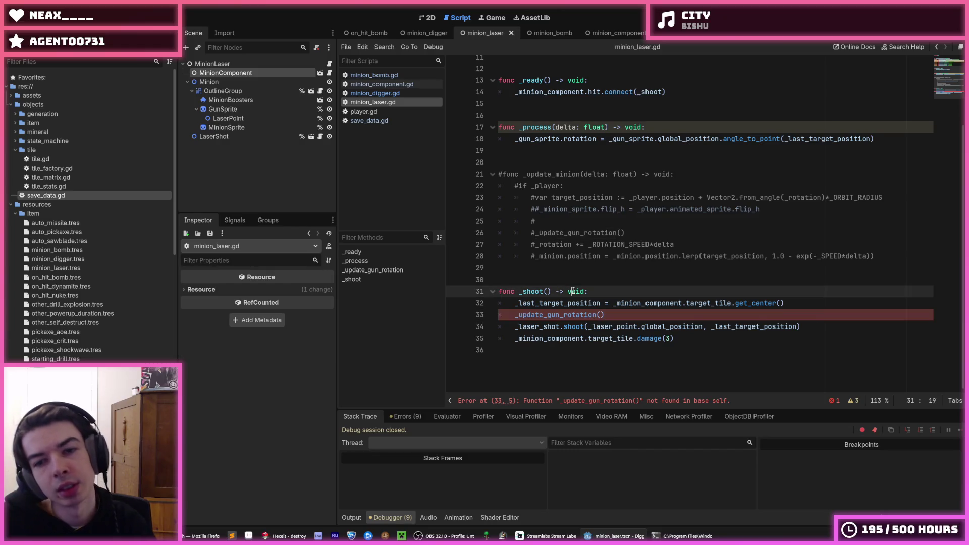
Step: Undo the deletion, move the rotation line back into _update_gun_rotation, save, and run
{"action": "key", "text": "ctrl+z"}
{"action": "key", "text": "ctrl+z"}
{"action": "key", "text": "ctrl+z"}
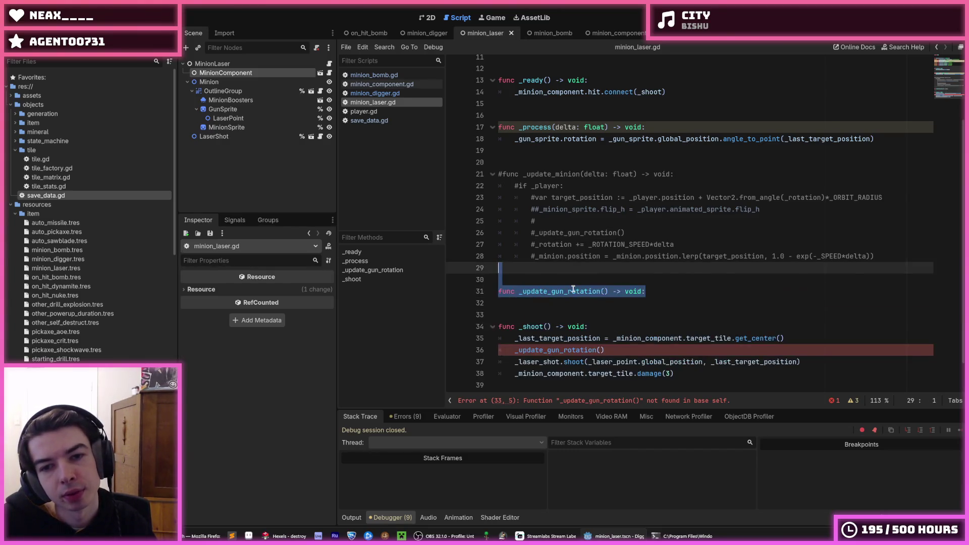
{"action": "key", "text": "alt+Down"}
{"action": "key", "text": "alt+Down"}
{"action": "key", "text": "alt+Down"}
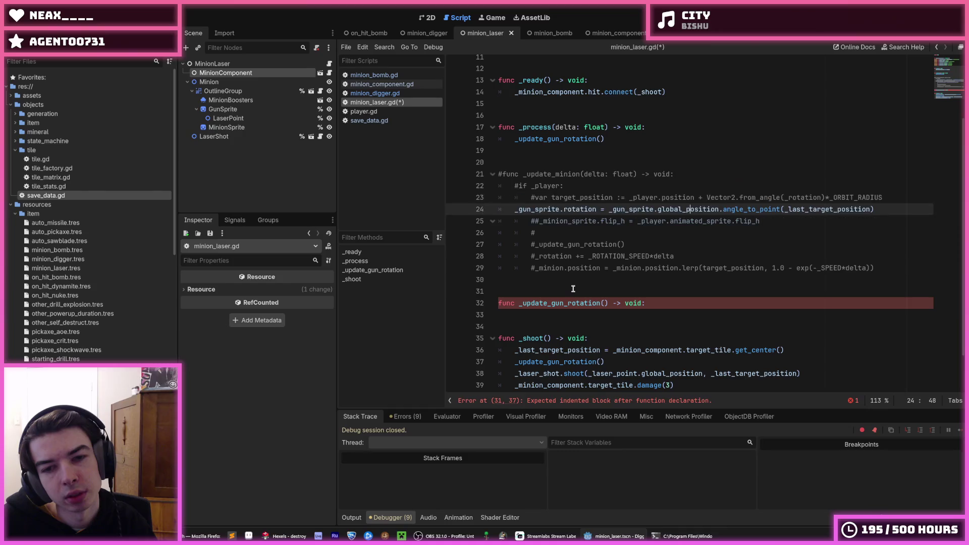
{"action": "key", "text": "alt+Down"}
{"action": "key", "text": "alt+Down"}
{"action": "key", "text": "alt+Down"}
{"action": "left_click", "coordinate": [593, 279]}
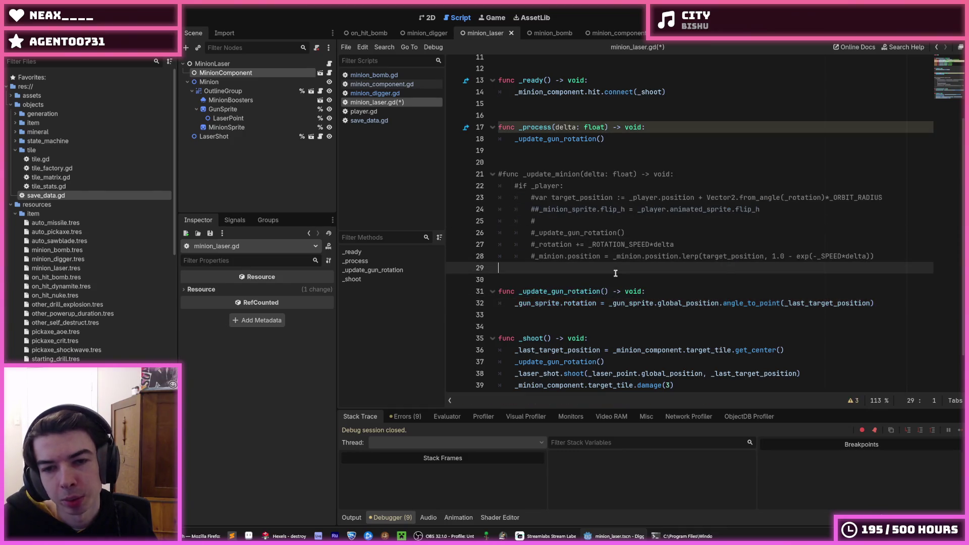
{"action": "scroll", "coordinate": [594, 259], "scroll_direction": "up", "scroll_amount": 1}
{"action": "key", "text": "ctrl+s"}
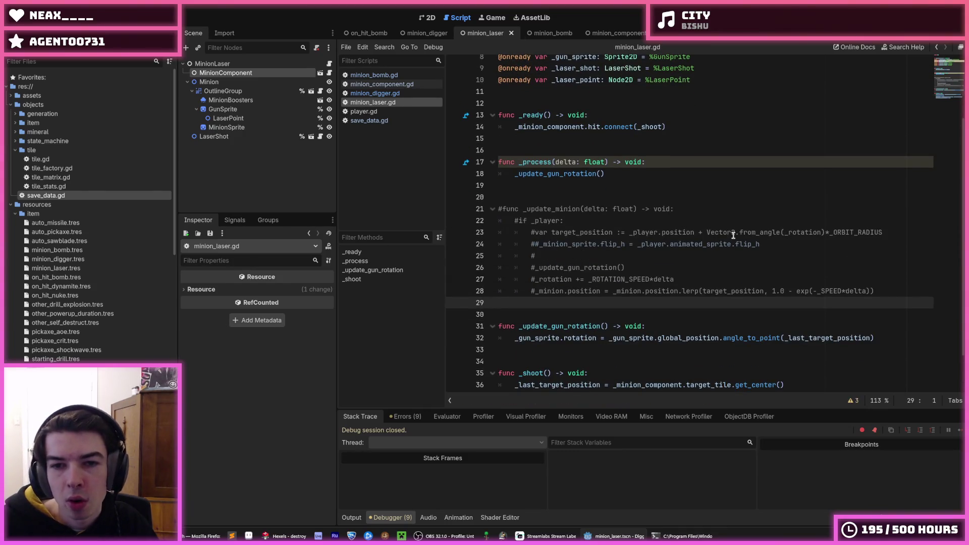
{"action": "left_click", "coordinate": [781, 222]}
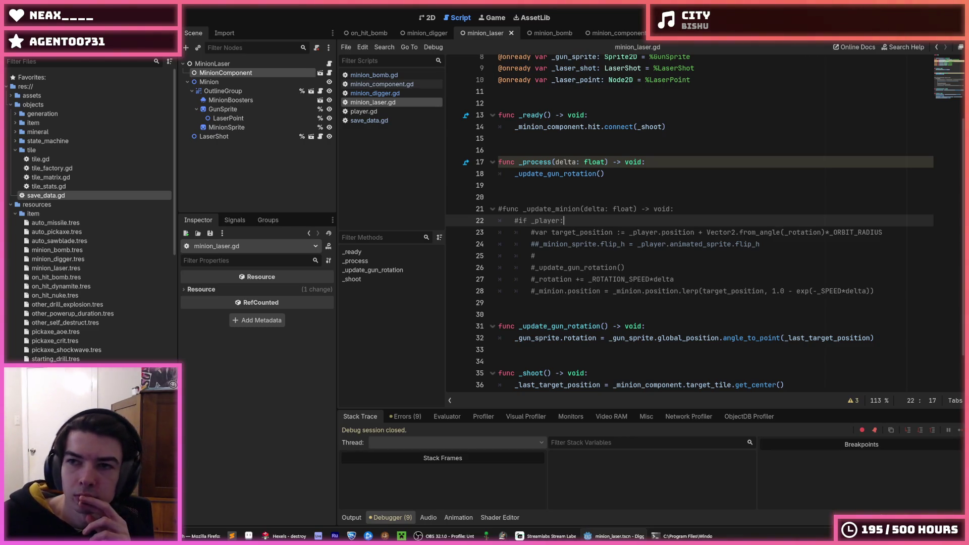
{"action": "key", "text": "F5"}
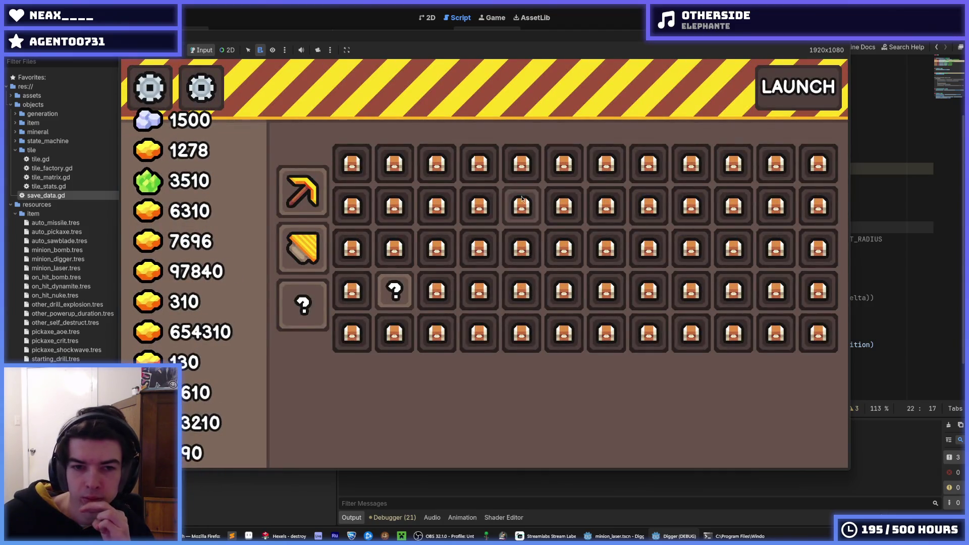
Step: Buy five Laser Minion upgrades to reach +64 damage, then launch a new dig run
{"action": "left_click", "coordinate": [389, 288]}
{"action": "left_click", "coordinate": [389, 288]}
{"action": "left_click", "coordinate": [388, 289]}
{"action": "left_click", "coordinate": [389, 289]}
{"action": "left_click", "coordinate": [388, 289]}
{"action": "left_click", "coordinate": [388, 289]}
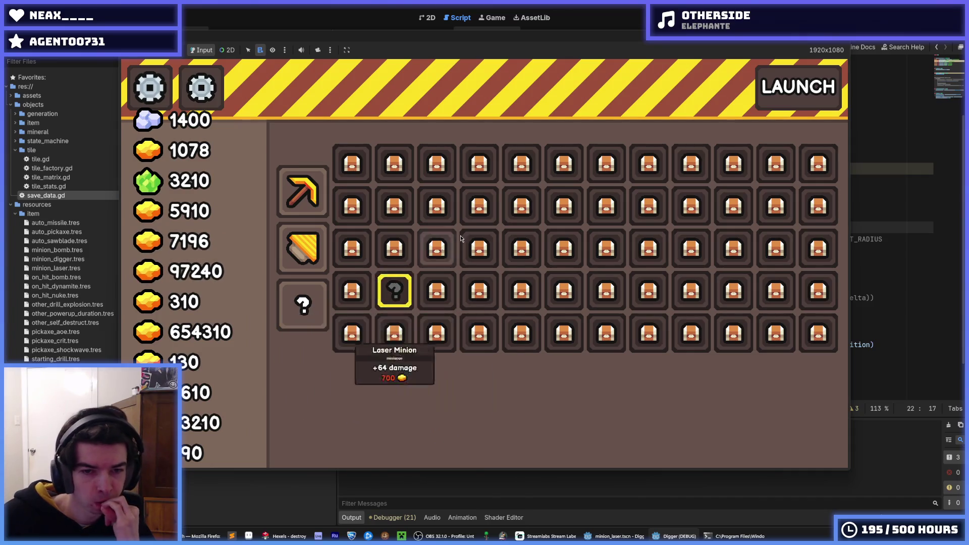
{"action": "left_click", "coordinate": [772, 93]}
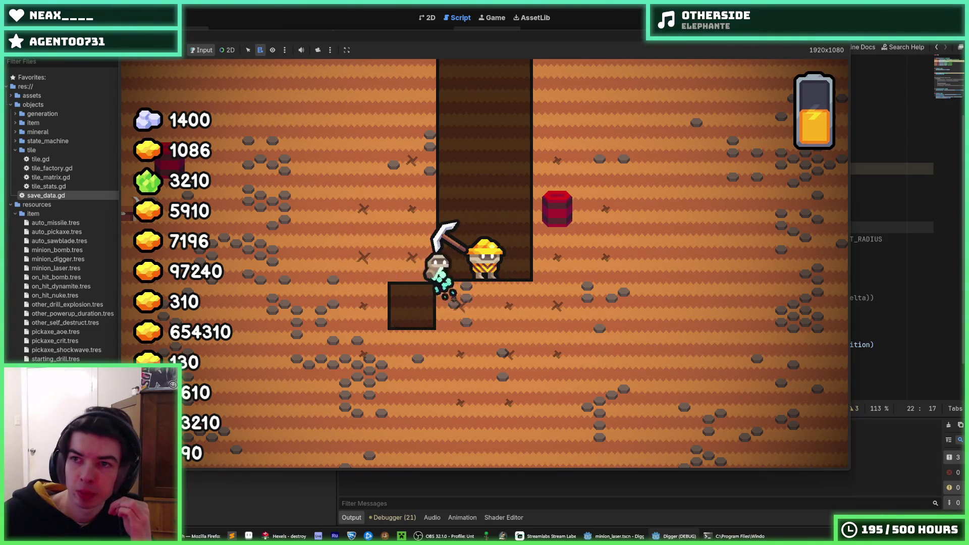
Step: Stop the running game with F8
{"action": "key", "text": "F8"}
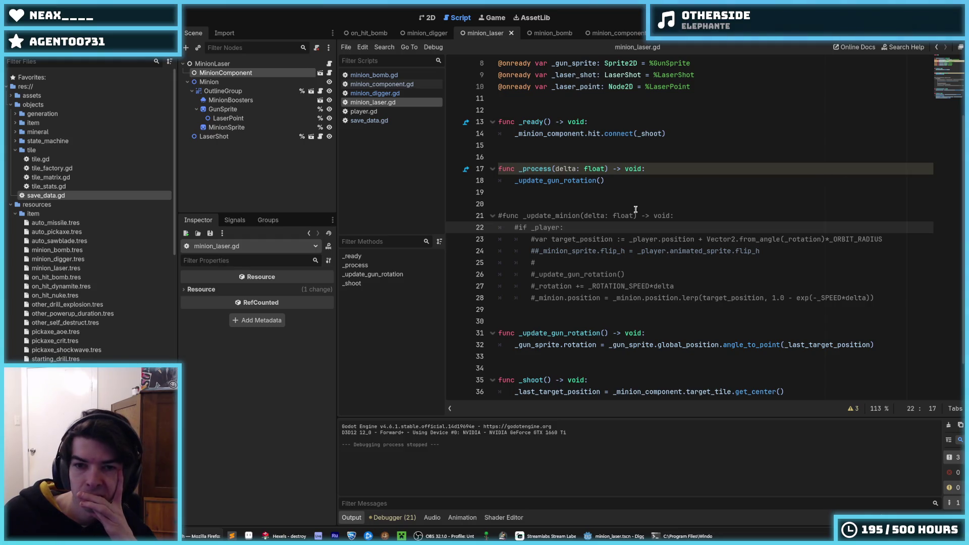
Step: Copy the if/else flip_h block from minion_digger.gd
{"action": "left_click", "coordinate": [658, 201]}
{"action": "left_click", "coordinate": [645, 195]}
{"action": "scroll", "coordinate": [642, 189], "scroll_direction": "up", "scroll_amount": 1}
{"action": "scroll", "coordinate": [638, 182], "scroll_direction": "down", "scroll_amount": 2}
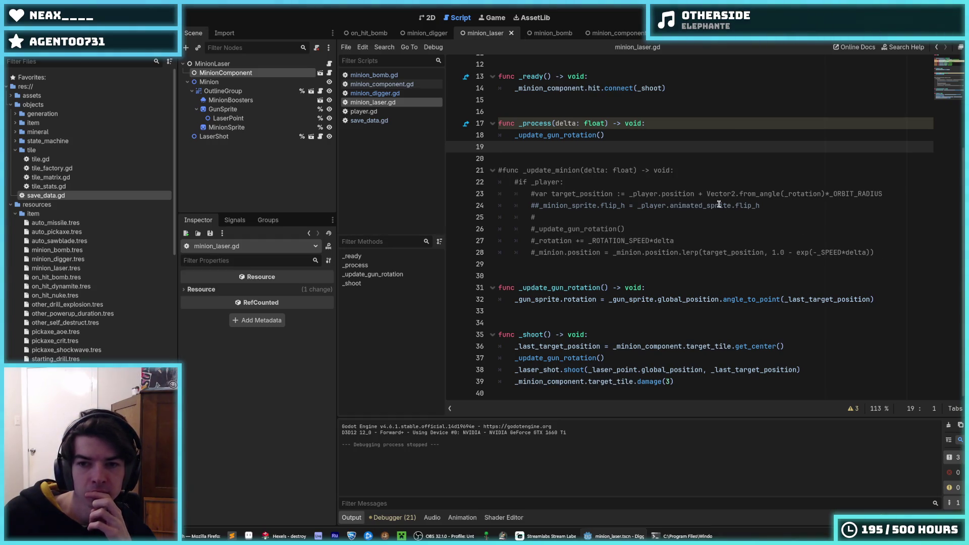
{"action": "left_click_drag", "start_coordinate": [785, 206], "coordinate": [531, 206]}
{"action": "left_click", "coordinate": [531, 206]}
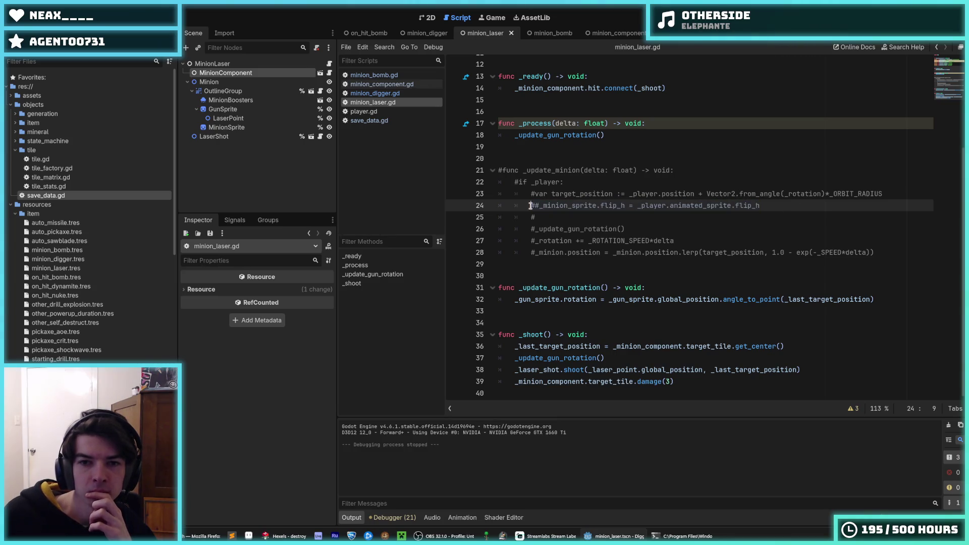
{"action": "left_click", "coordinate": [375, 93]}
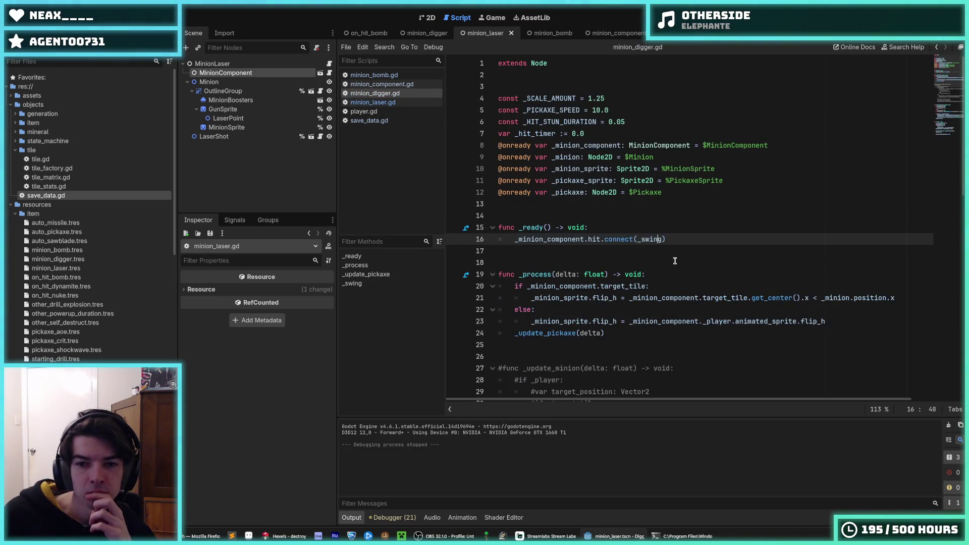
{"action": "mouse_move", "coordinate": [826, 321]}
{"action": "left_mouse_down"}
{"action": "mouse_move", "coordinate": [785, 298]}
{"action": "mouse_move", "coordinate": [514, 286]}
{"action": "left_mouse_up"}
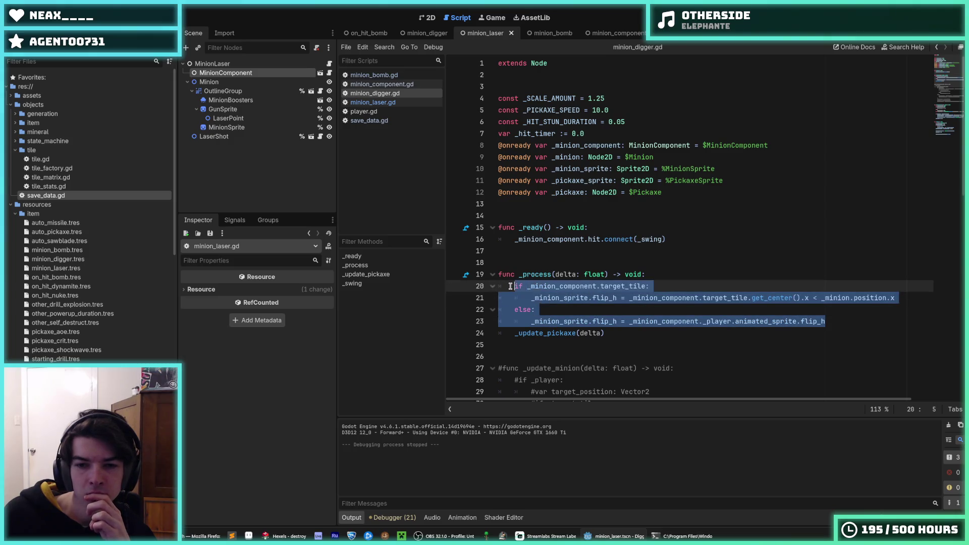
{"action": "right_click", "coordinate": [513, 287]}
{"action": "left_click", "coordinate": [553, 339]}
{"action": "left_click", "coordinate": [563, 310]}
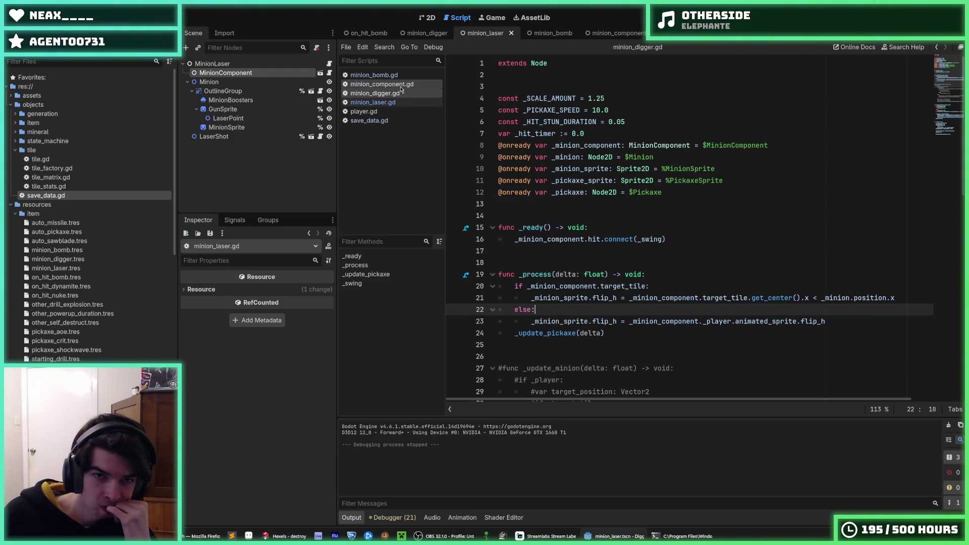
Step: Paste the flip_h block at the top of _process in minion_laser.gd and save
{"action": "left_click", "coordinate": [396, 85]}
{"action": "left_click", "coordinate": [389, 76]}
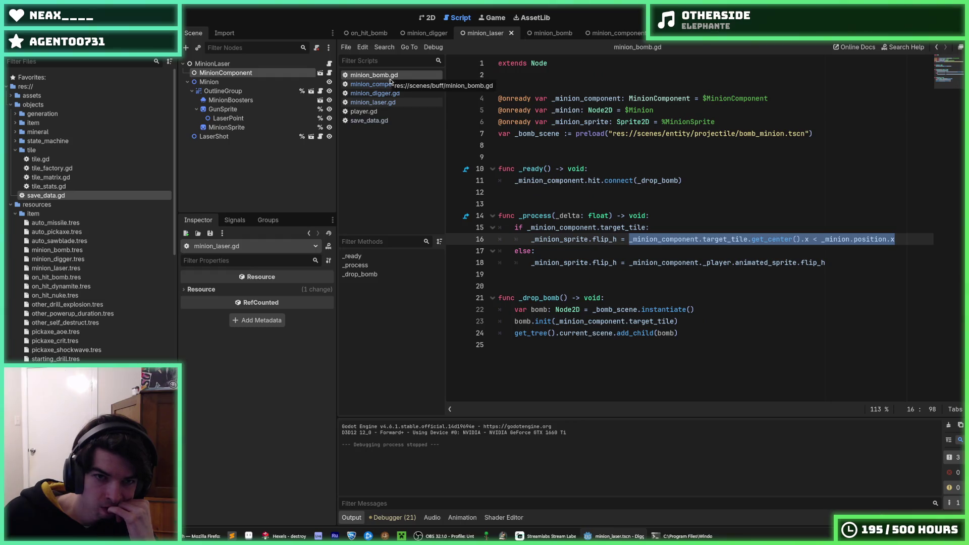
{"action": "left_click", "coordinate": [387, 101]}
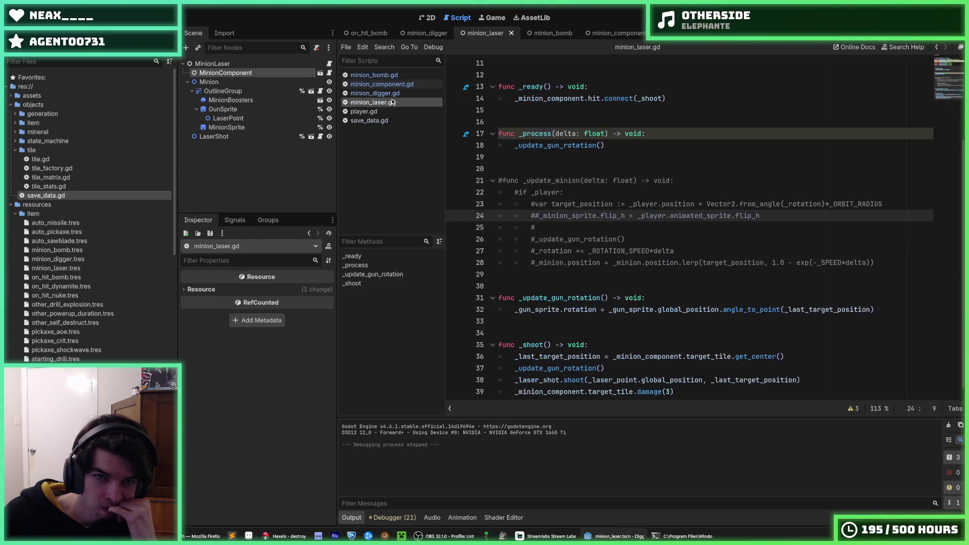
{"action": "left_click", "coordinate": [661, 133]}
{"action": "key", "text": "Return"}
{"action": "key", "text": "ctrl+v"}
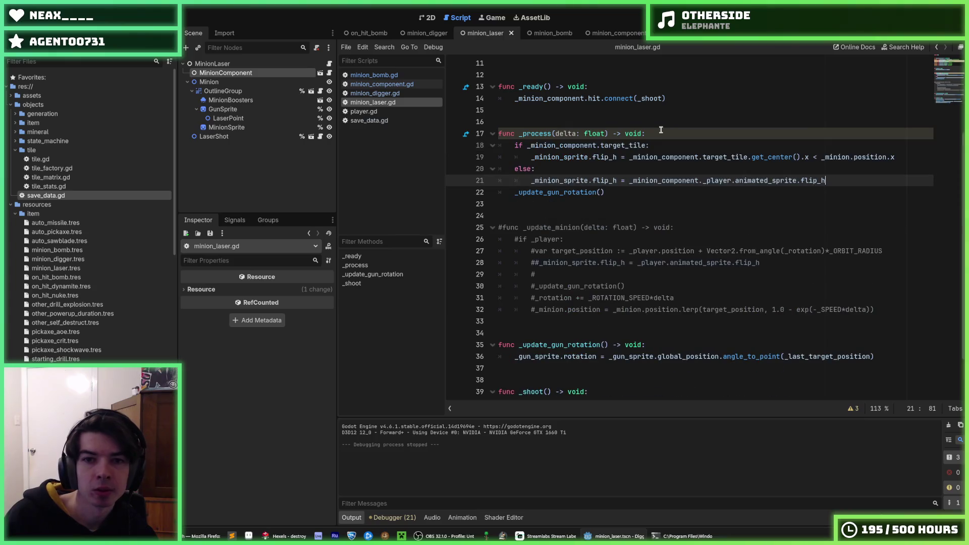
{"action": "key", "text": "ctrl+s"}
Step: Delete the commented-out _update_minion block and run the game
{"action": "left_click_drag", "start_coordinate": [875, 309], "coordinate": [573, 206]}
{"action": "key", "text": "BackSpace"}
{"action": "key", "text": "BackSpace"}
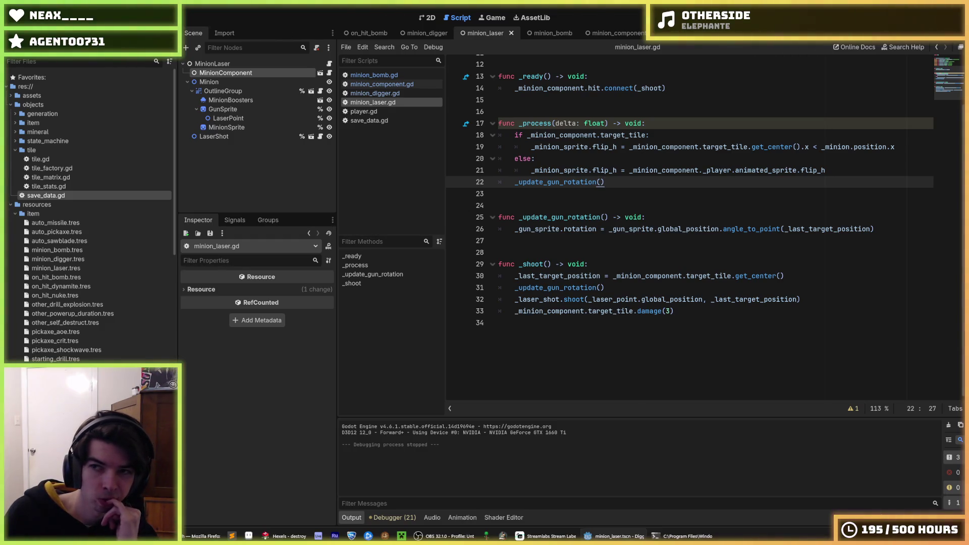
{"action": "key", "text": "F5"}
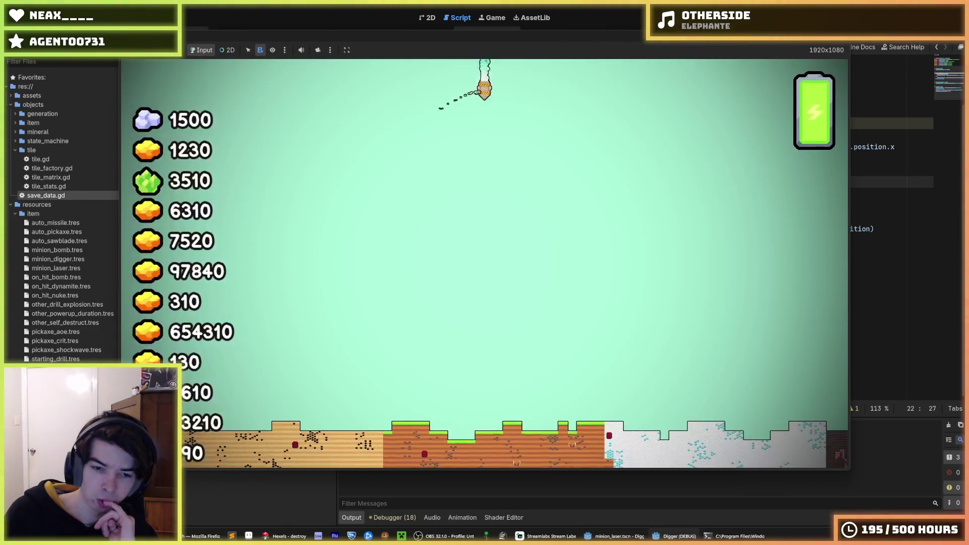
Step: Watch the laser minion beside the player's shaft in the running game, then stop it and return to minion_laser.gd
{"action": "key", "text": "alt+Tab"}
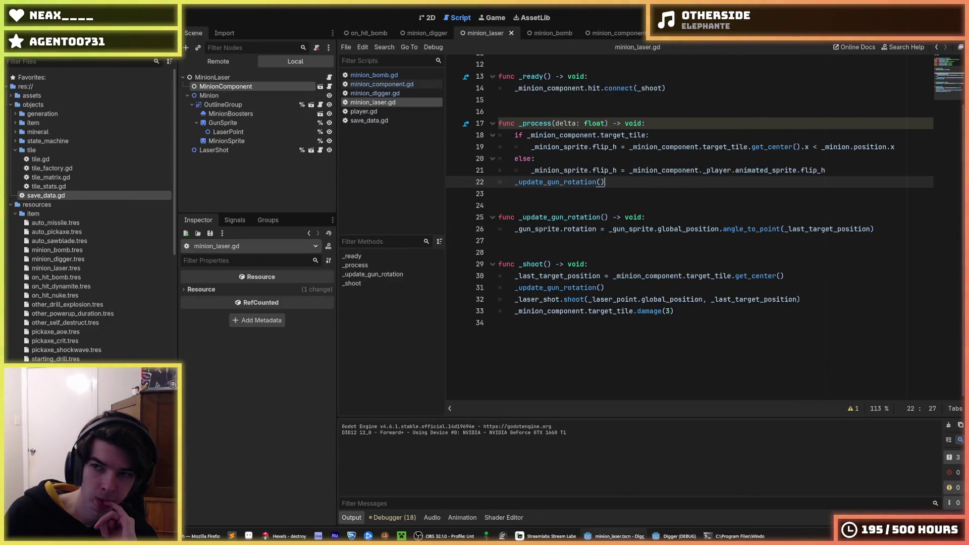
{"action": "left_click", "coordinate": [676, 535]}
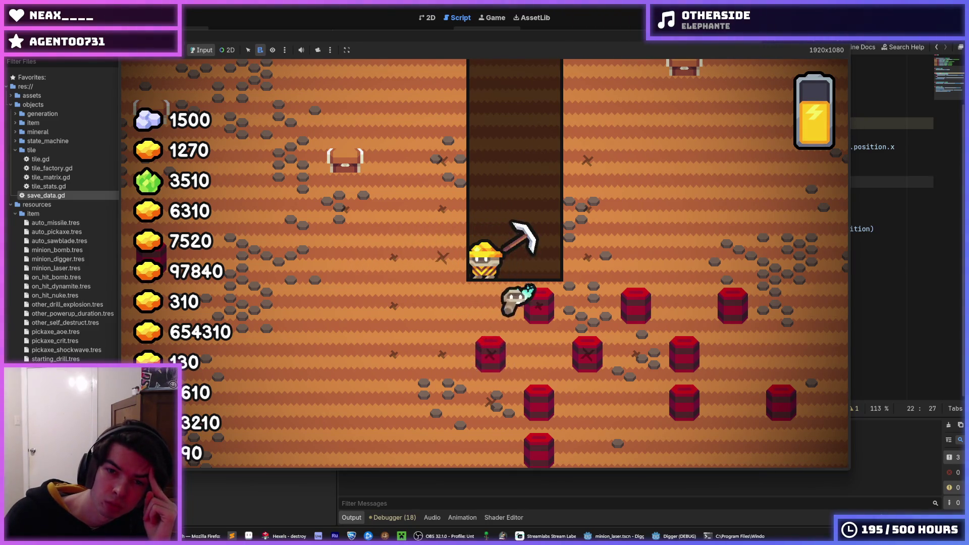
{"action": "key", "text": "F8"}
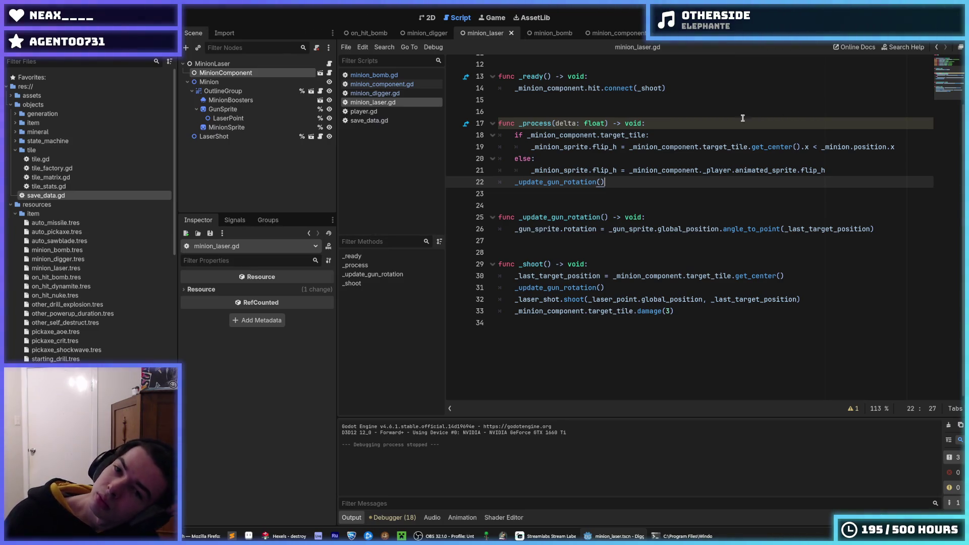
{"action": "left_click", "coordinate": [704, 146]}
Step: Replace target_tile.get_center().x with _last_target_position.x in the line 19 flip check, then test-run the game
{"action": "mouse_move", "coordinate": [703, 146]}
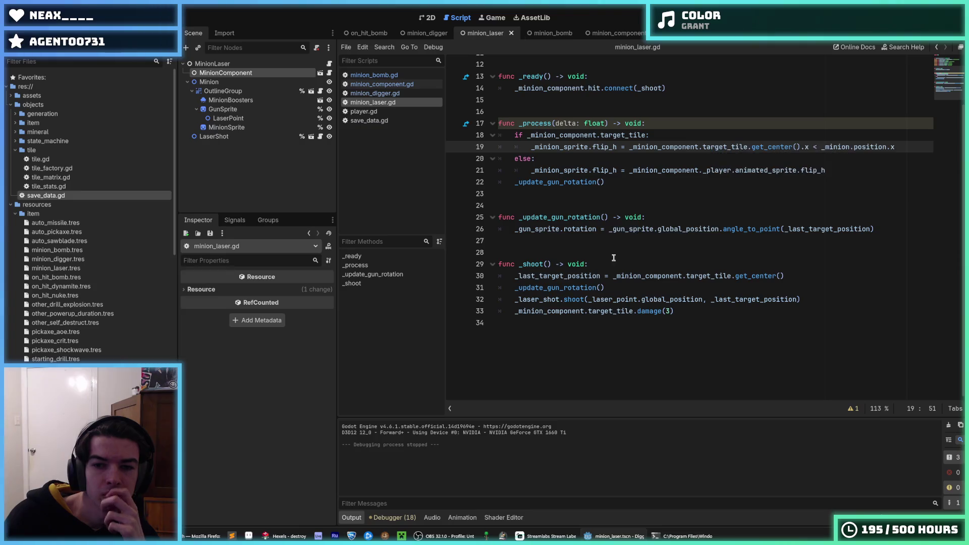
{"action": "scroll", "coordinate": [646, 251], "scroll_direction": "up", "scroll_amount": 4}
{"action": "double_click", "coordinate": [556, 98]}
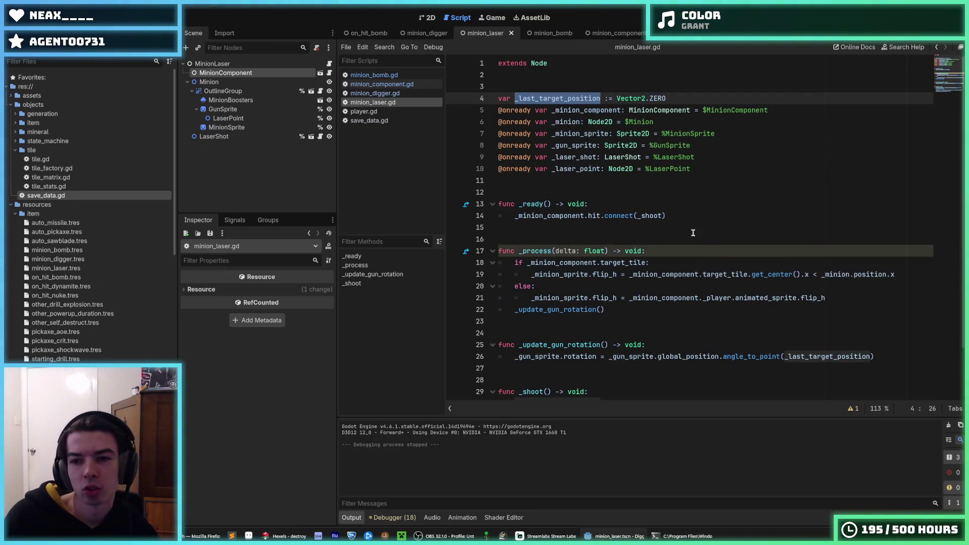
{"action": "double_click", "coordinate": [727, 274]}
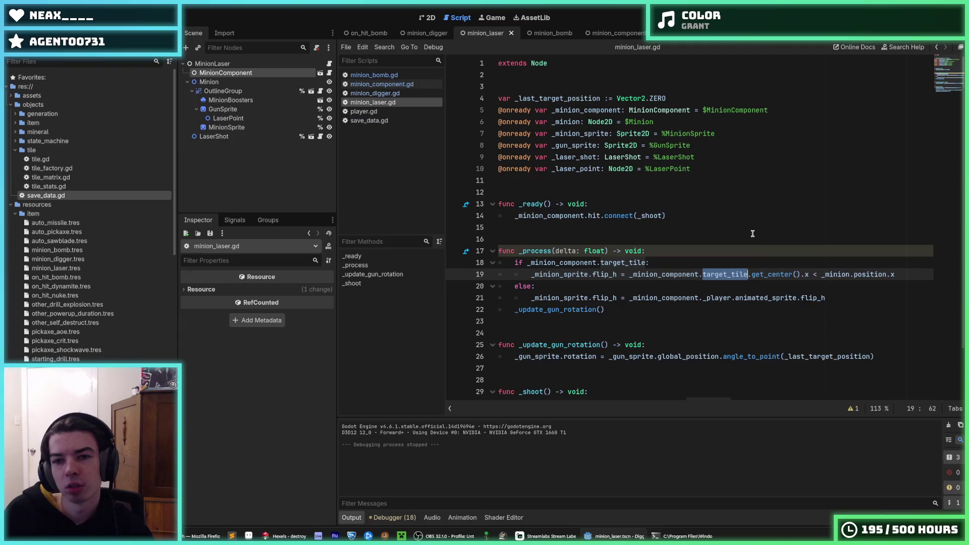
{"action": "left_click_drag", "start_coordinate": [806, 273], "coordinate": [704, 274]}
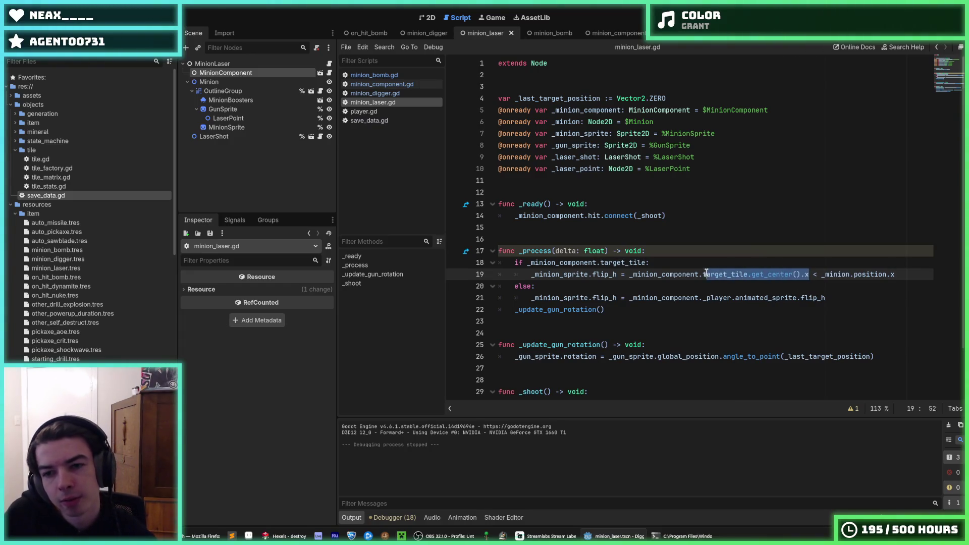
{"action": "scroll", "coordinate": [707, 267], "scroll_direction": "down", "scroll_amount": 2}
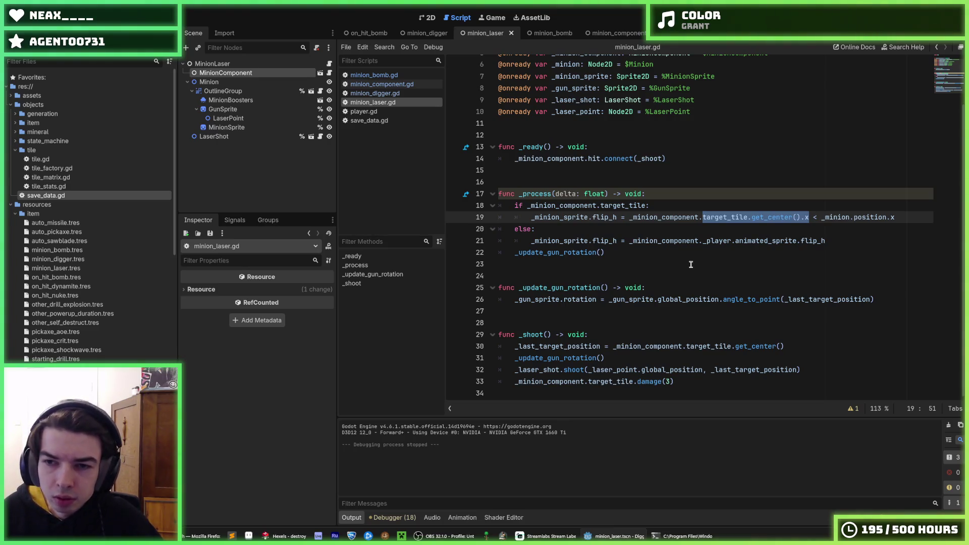
{"action": "left_click", "coordinate": [808, 217]}
{"action": "left_click_drag", "start_coordinate": [807, 217], "coordinate": [629, 218]}
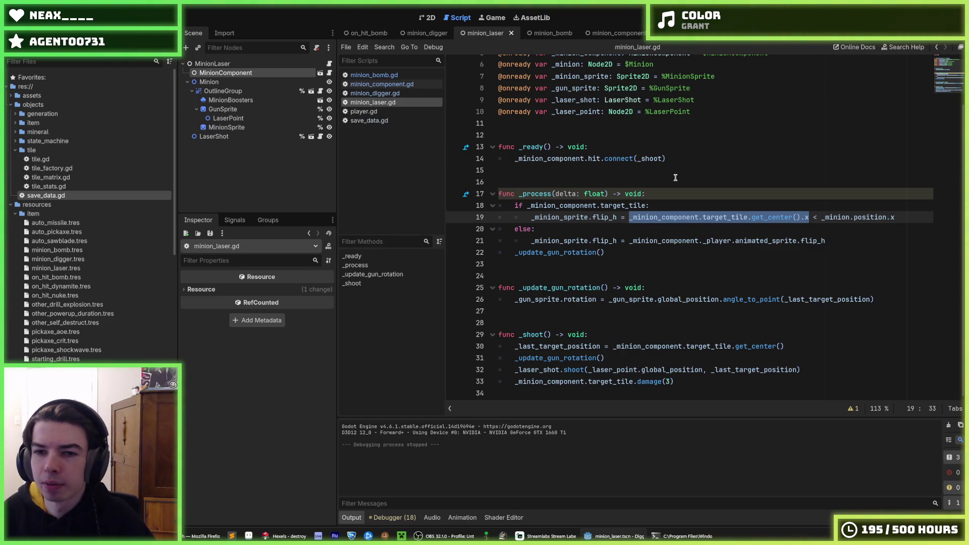
{"action": "key", "text": "ctrl+v"}
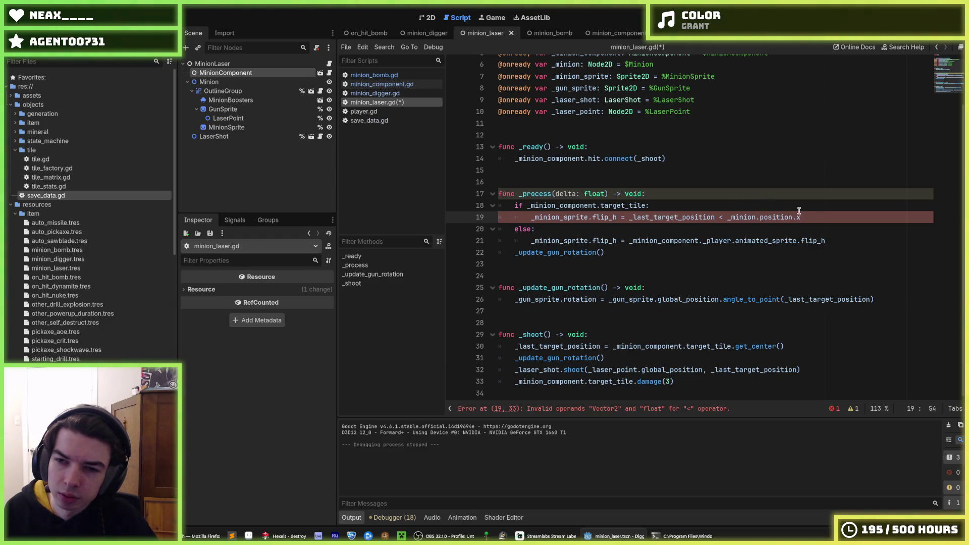
{"action": "type", "text": ".x"}
{"action": "key", "text": "F5"}
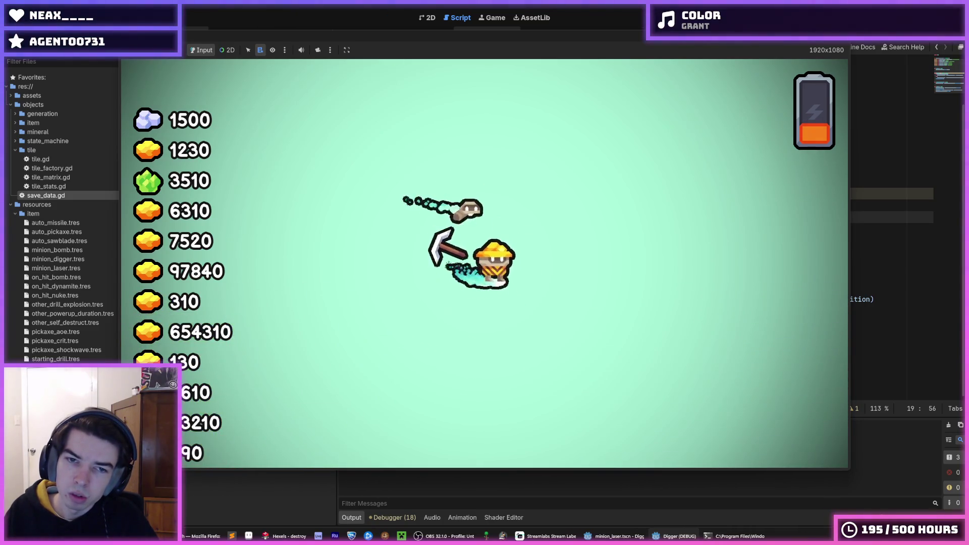
{"action": "key", "text": "F8"}
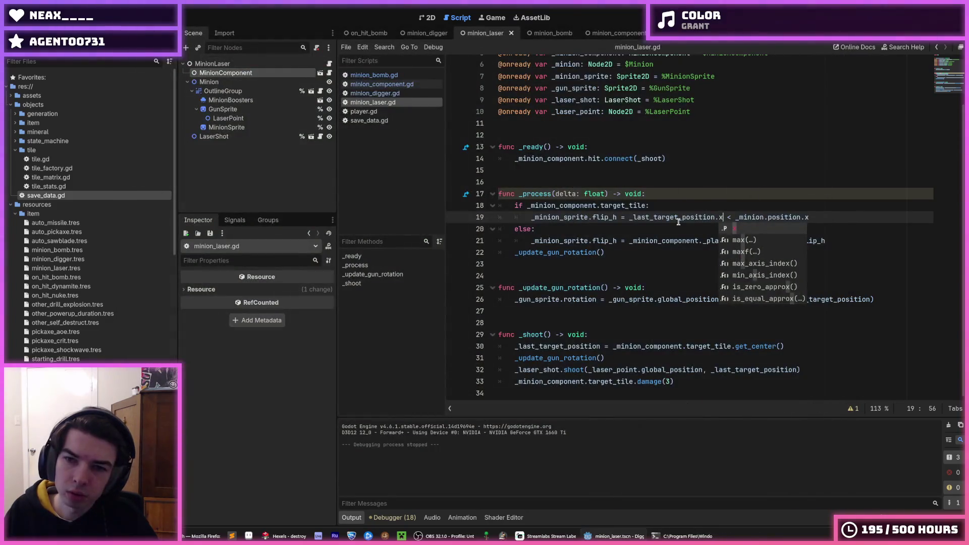
Step: Remove the if/else so flip_h is always set from _last_target_position.x < _minion.position.x, then test-run
{"action": "left_click", "coordinate": [718, 225]}
{"action": "mouse_move", "coordinate": [850, 240]}
{"action": "left_mouse_down"}
{"action": "mouse_move", "coordinate": [555, 217]}
{"action": "mouse_move", "coordinate": [536, 229]}
{"action": "left_mouse_up"}
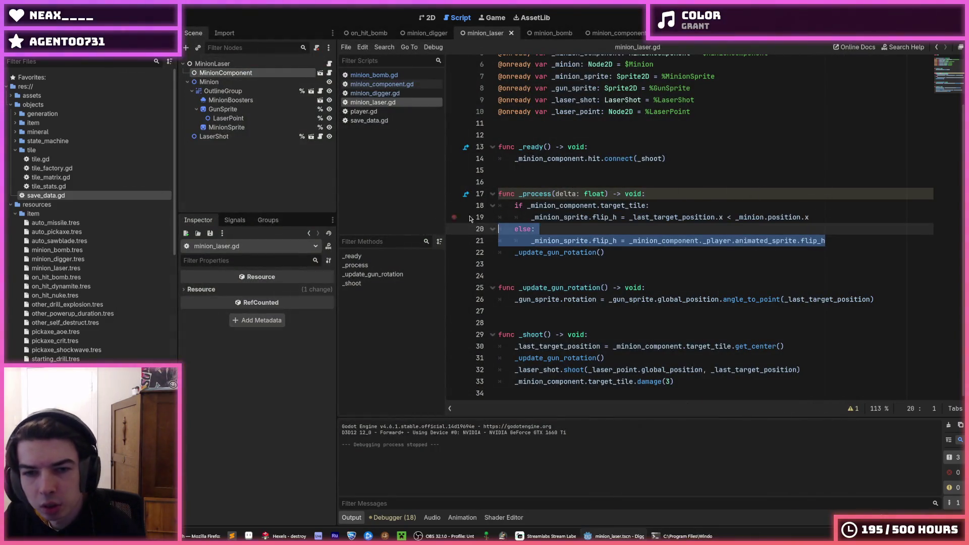
{"action": "key", "text": "BackSpace"}
{"action": "left_click_drag", "start_coordinate": [651, 205], "coordinate": [414, 203]}
{"action": "key", "text": "BackSpace"}
{"action": "key", "text": "BackSpace"}
{"action": "key", "text": "shift+Tab"}
{"action": "scroll", "coordinate": [703, 193], "scroll_direction": "up", "scroll_amount": 2}
{"action": "key", "text": "F5"}
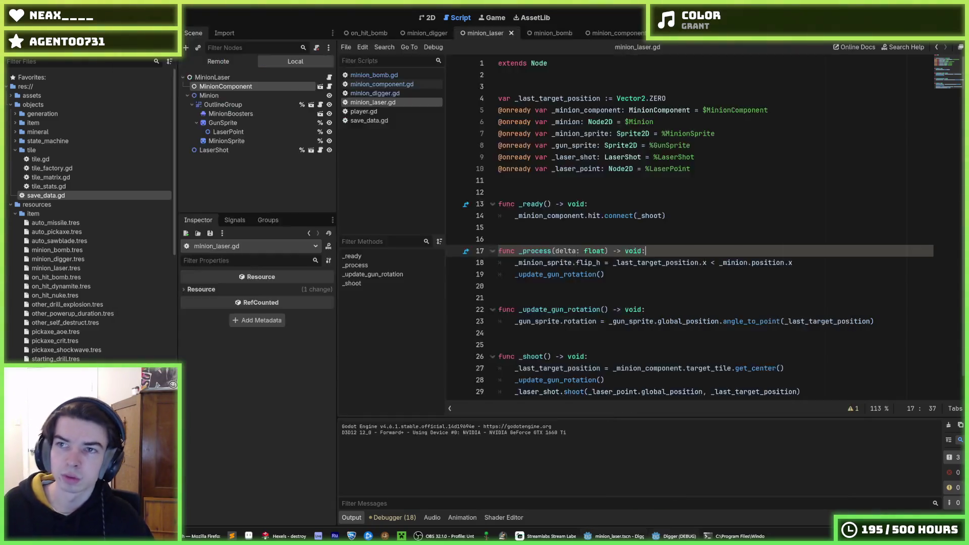
{"action": "key", "text": "F8"}
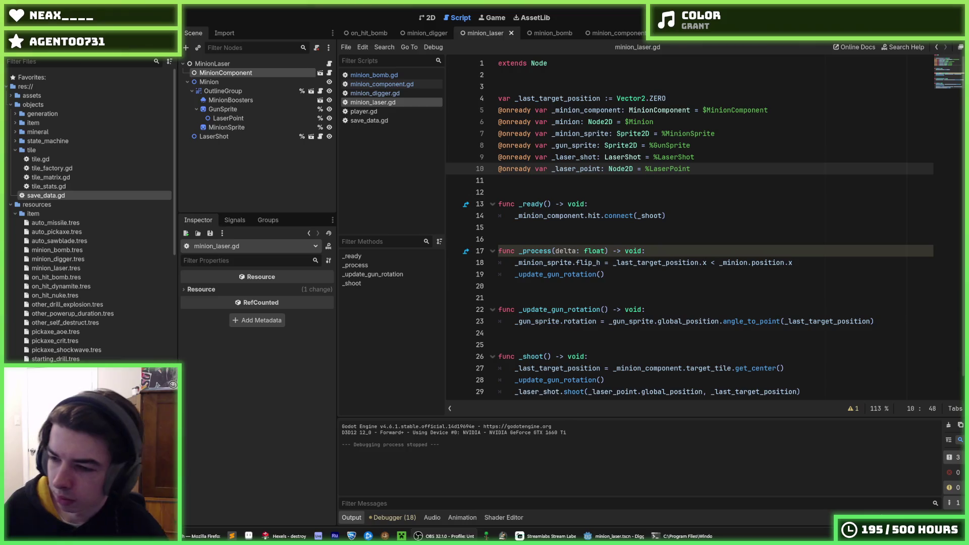
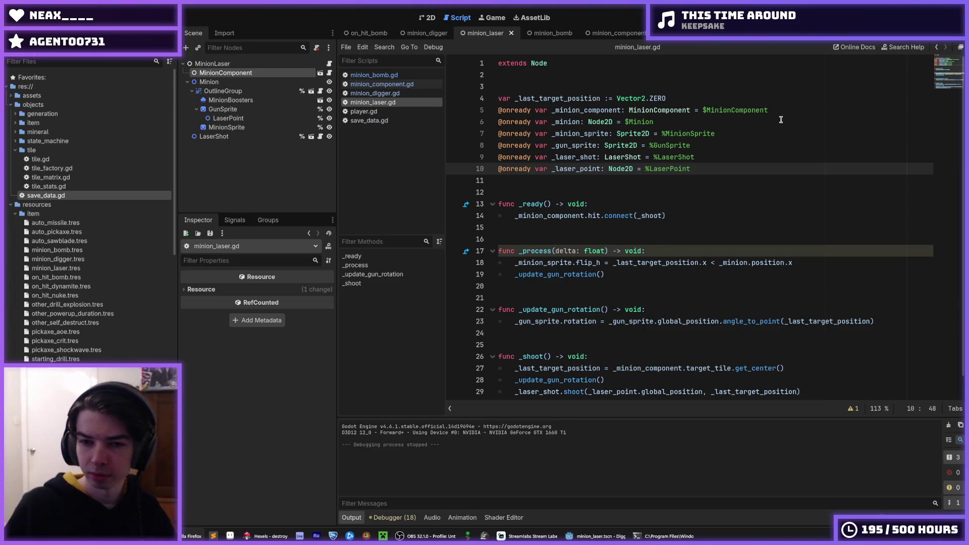
Step: Read through _process and its _update_gun_rotation call in minion_laser.gd
{"action": "left_click", "coordinate": [729, 218]}
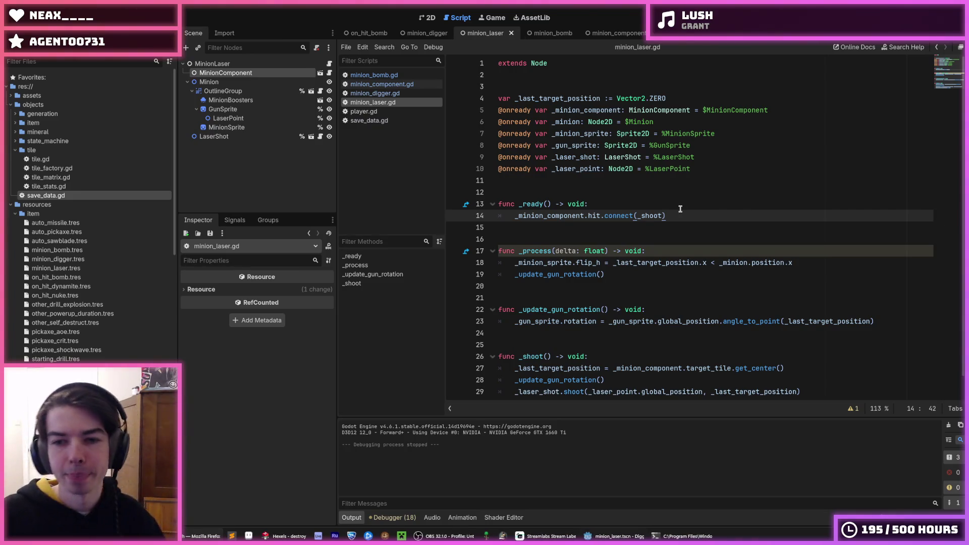
{"action": "scroll", "coordinate": [676, 209], "scroll_direction": "down", "scroll_amount": 1}
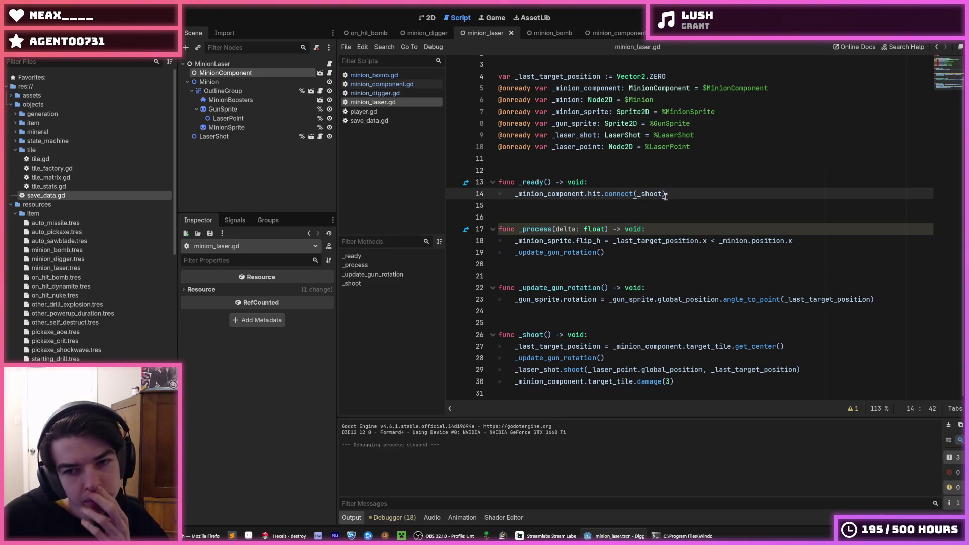
{"action": "left_click", "coordinate": [720, 230]}
{"action": "left_click", "coordinate": [675, 256]}
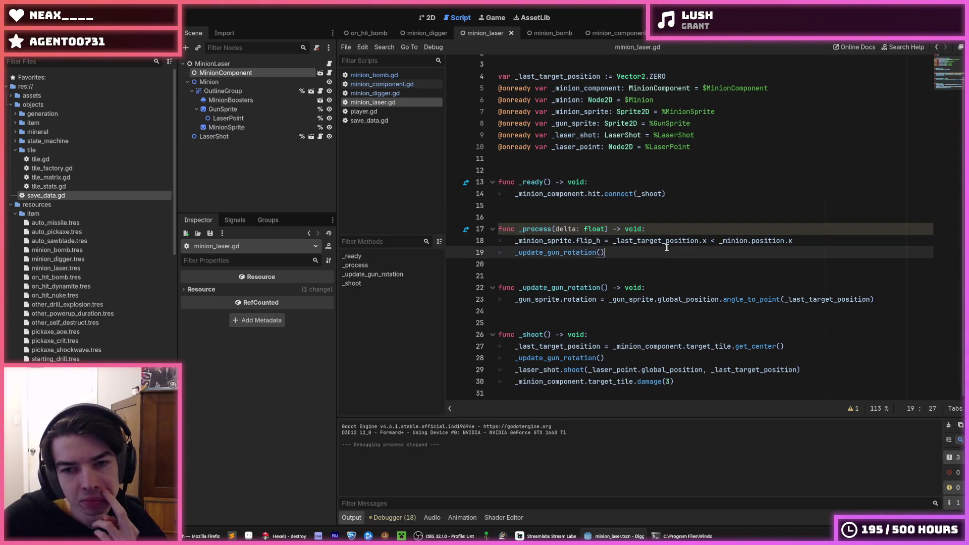
{"action": "left_click", "coordinate": [674, 231]}
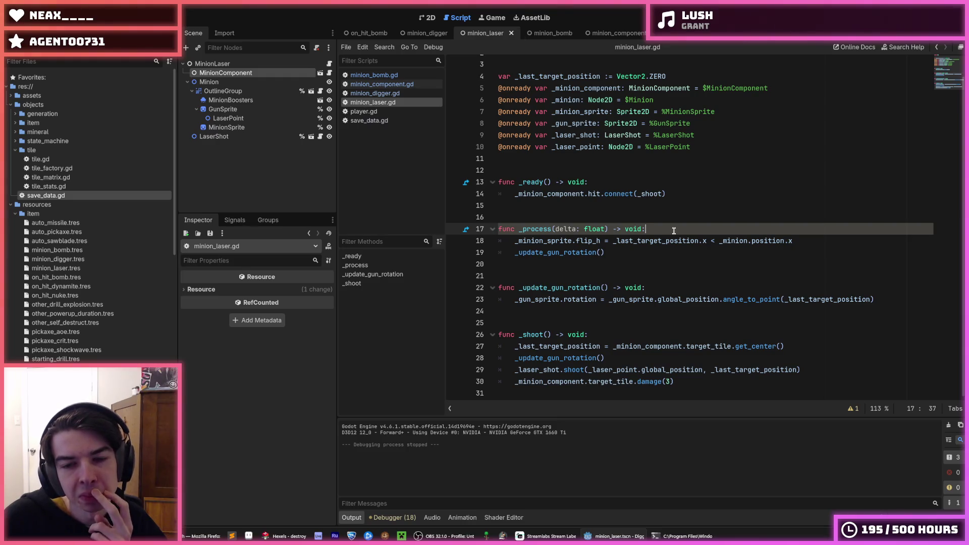
{"action": "left_click", "coordinate": [648, 247]}
{"action": "left_click", "coordinate": [660, 225]}
{"action": "left_click", "coordinate": [641, 252]}
{"action": "left_click", "coordinate": [643, 226]}
{"action": "double_click", "coordinate": [632, 229]}
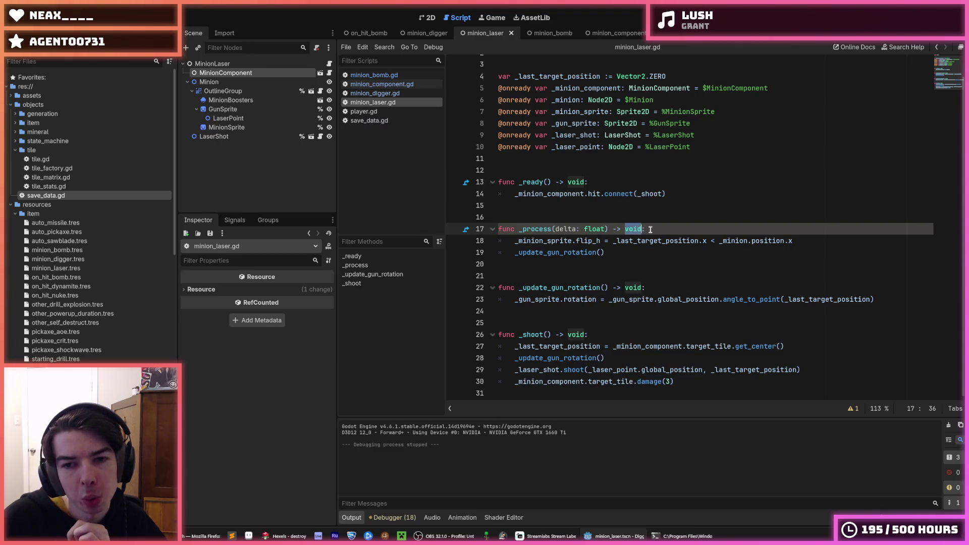
{"action": "double_click", "coordinate": [626, 228]}
{"action": "left_click", "coordinate": [645, 228]}
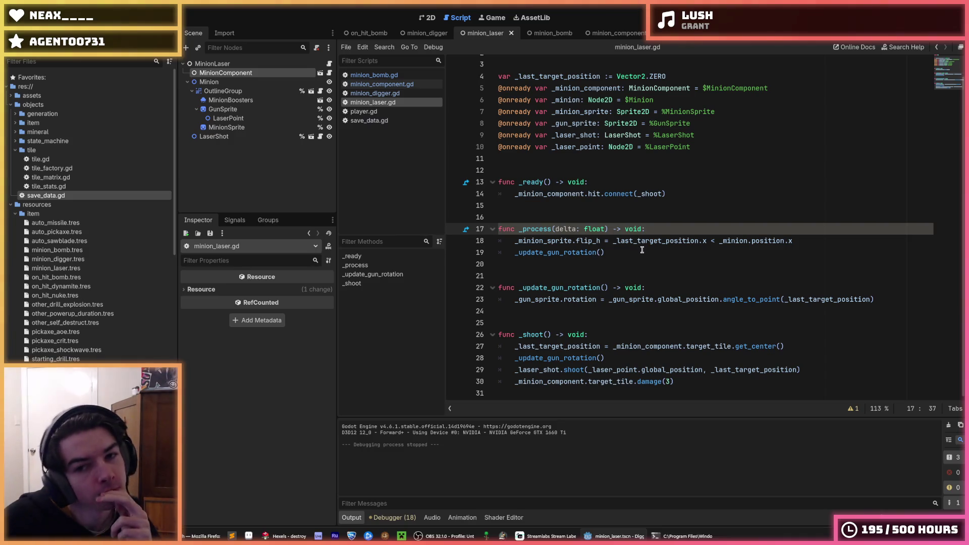
Step: Select lines 20–23 holding the _update_gun_rotation function
{"action": "key", "text": "Down"}
{"action": "key", "text": "Down"}
{"action": "left_click", "coordinate": [651, 230]}
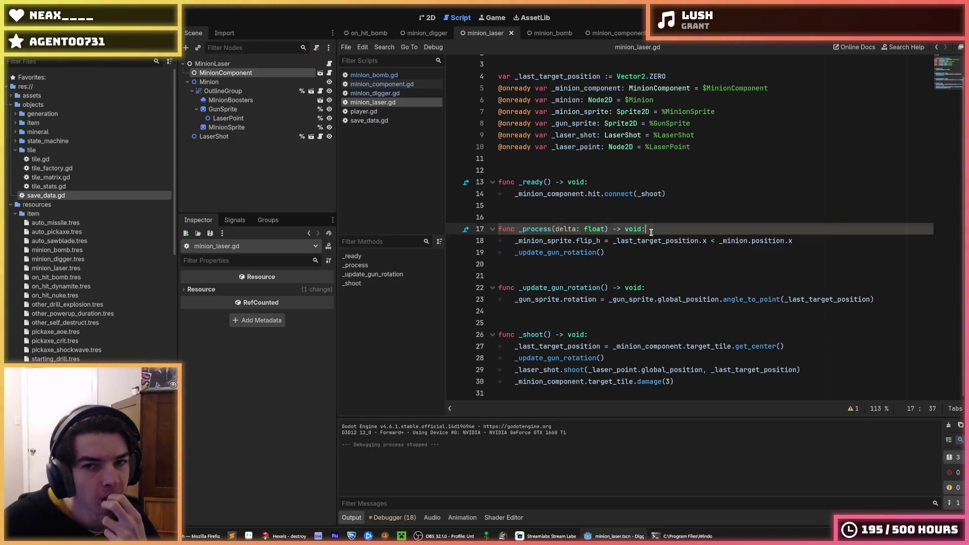
{"action": "key", "text": "Down"}
{"action": "key", "text": "Up"}
{"action": "key", "text": "Down"}
{"action": "key", "text": "Down"}
{"action": "key", "text": "Up"}
{"action": "key", "text": "Up"}
{"action": "key", "text": "Down"}
{"action": "key", "text": "Down"}
{"action": "key", "text": "Up"}
{"action": "key", "text": "Up"}
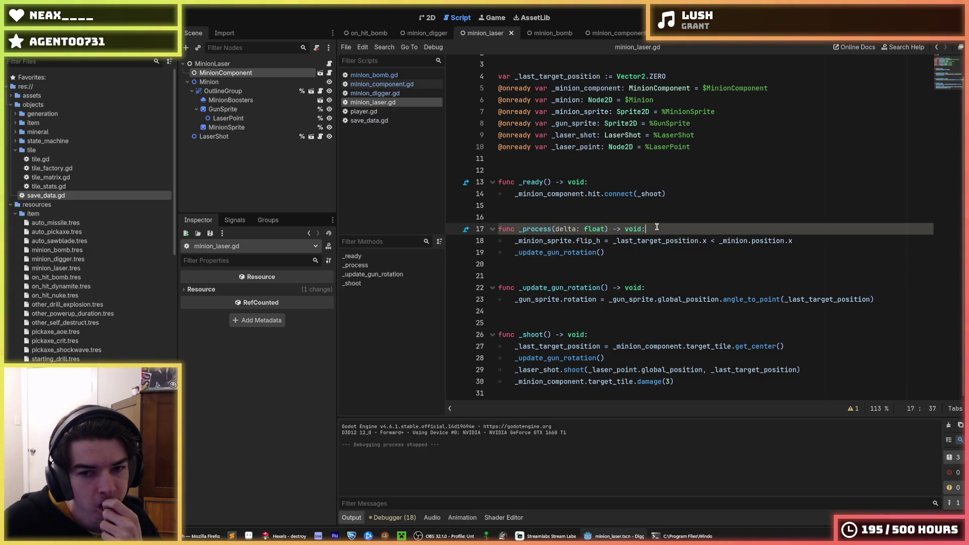
{"action": "key", "text": "Down"}
{"action": "key", "text": "Down"}
{"action": "key", "text": "Up"}
{"action": "key", "text": "Up"}
{"action": "key", "text": "Down"}
{"action": "key", "text": "Down"}
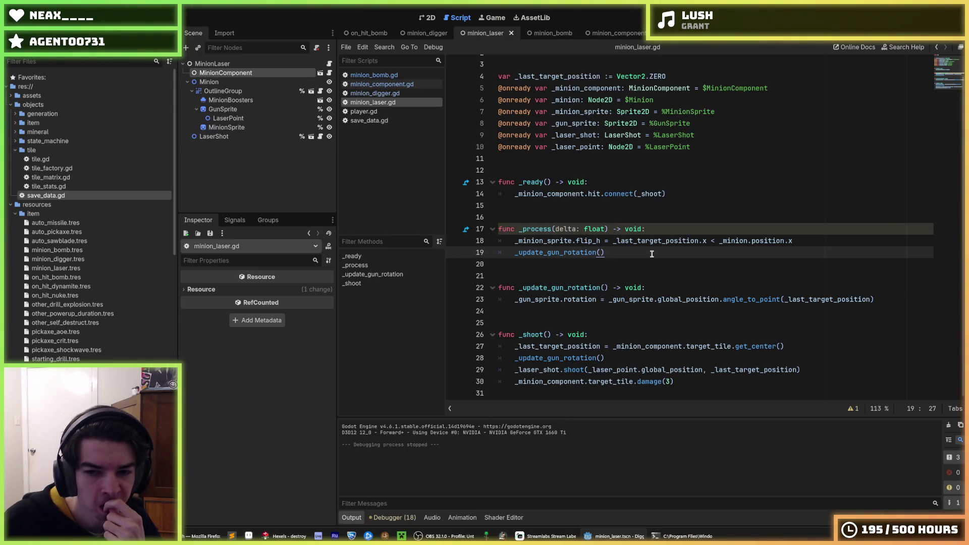
{"action": "key", "text": "Down"}
{"action": "key", "text": "Down"}
{"action": "key", "text": "Down"}
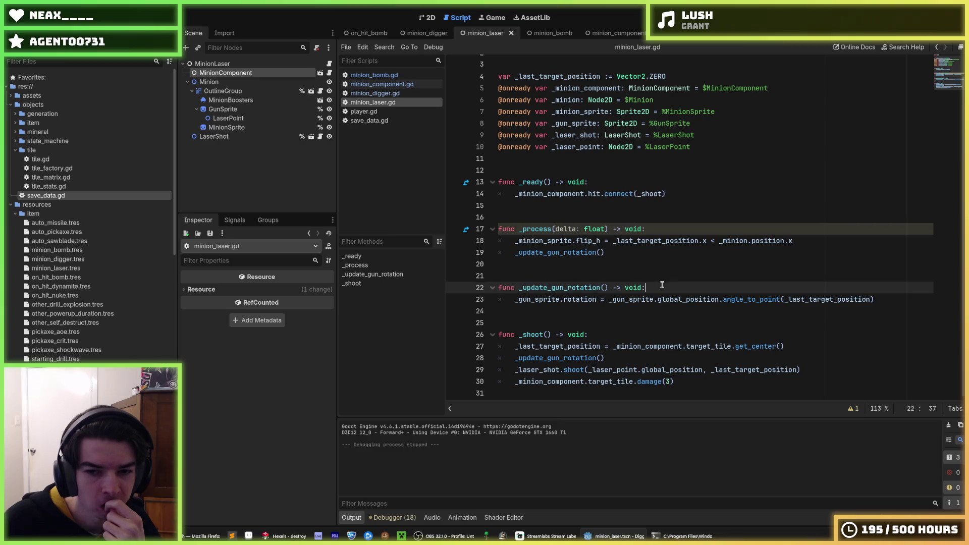
{"action": "key", "text": "Up"}
{"action": "key", "text": "Up"}
{"action": "key", "text": "Up"}
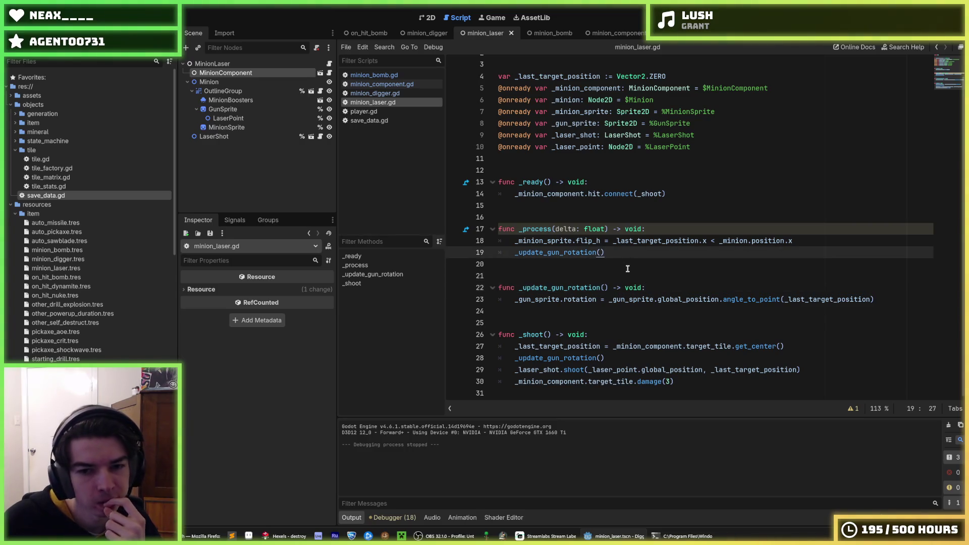
{"action": "left_click_drag", "start_coordinate": [595, 299], "coordinate": [525, 269]}
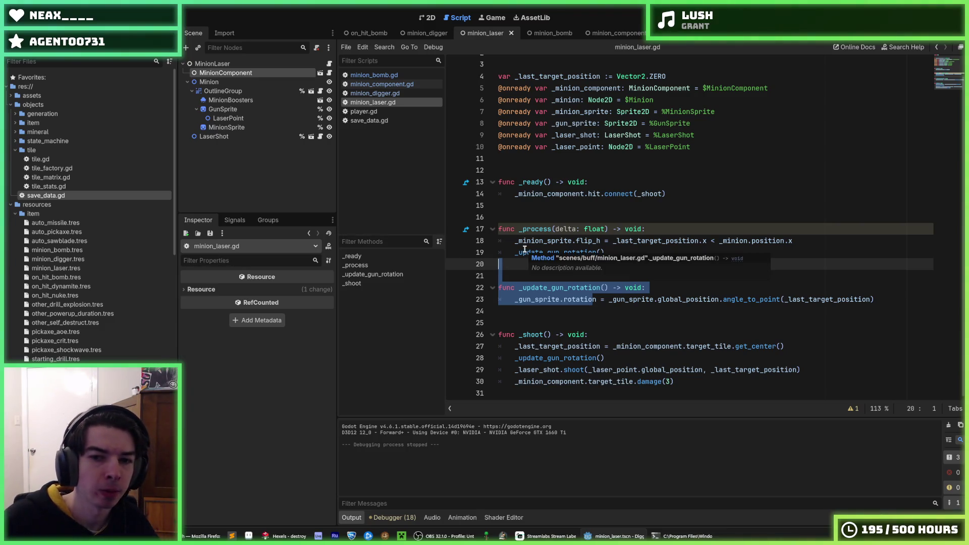
Step: Move _update_gun_rotation below _shoot, save minion_laser.gd, and run the game
{"action": "key", "text": "alt+Down"}
{"action": "key", "text": "alt+Down"}
{"action": "key", "text": "alt+Down"}
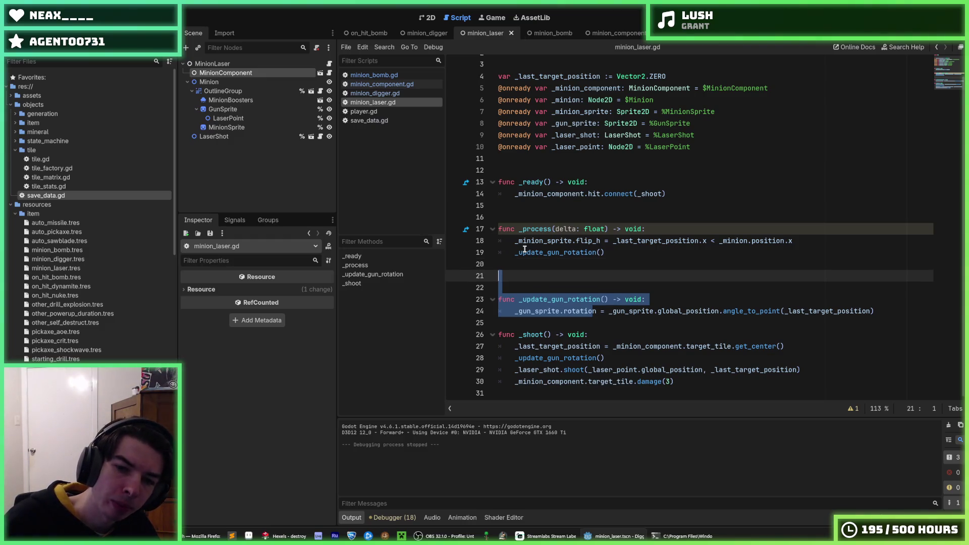
{"action": "left_click", "coordinate": [603, 267]}
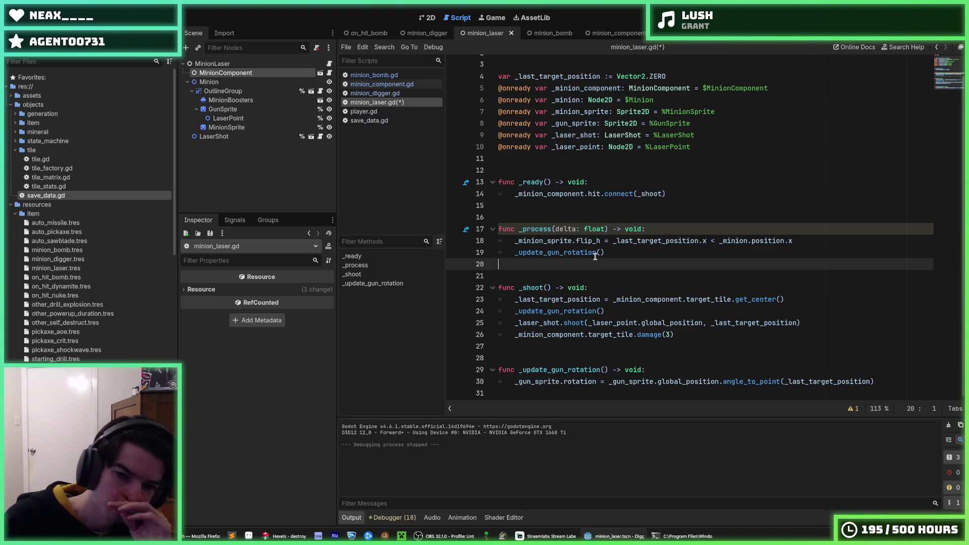
{"action": "left_click", "coordinate": [671, 189]}
{"action": "key", "text": "ctrl+s"}
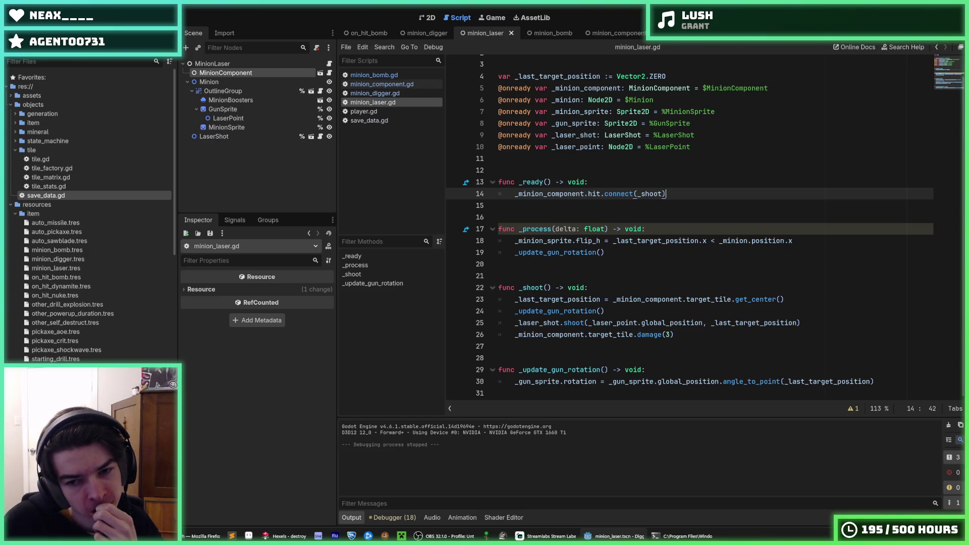
{"action": "key", "text": "F5"}
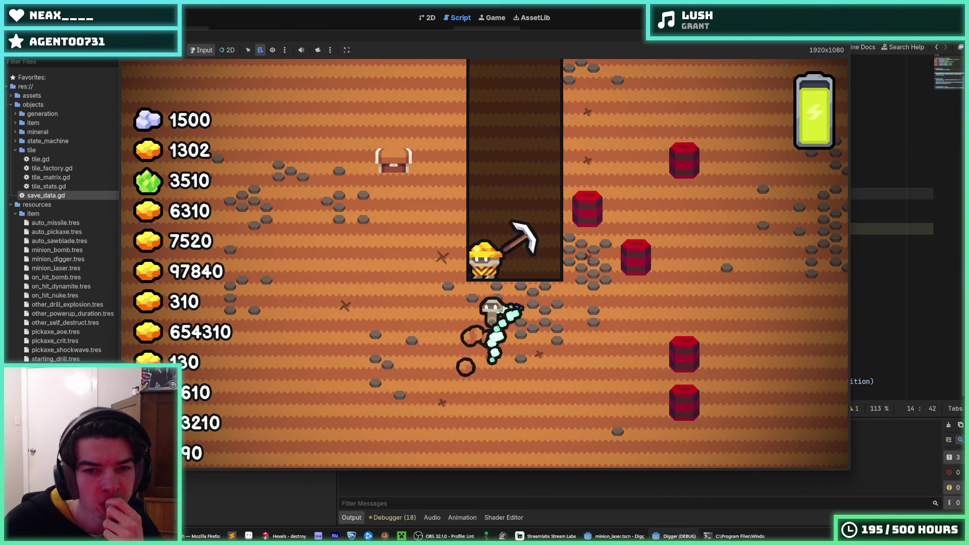
Step: Stop the test run with F8 and switch to minion_digger.gd
{"action": "key", "text": "F8"}
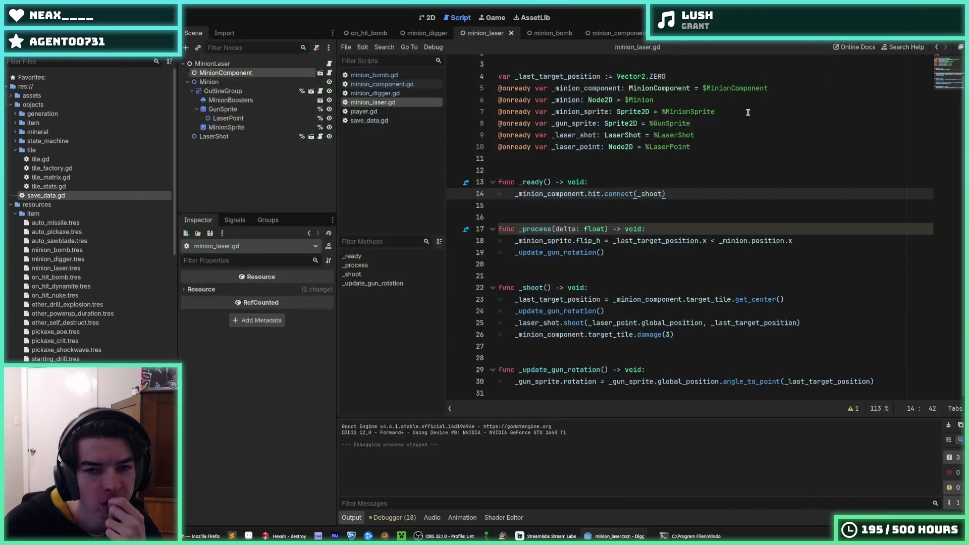
{"action": "left_click", "coordinate": [626, 132]}
{"action": "left_click", "coordinate": [381, 93]}
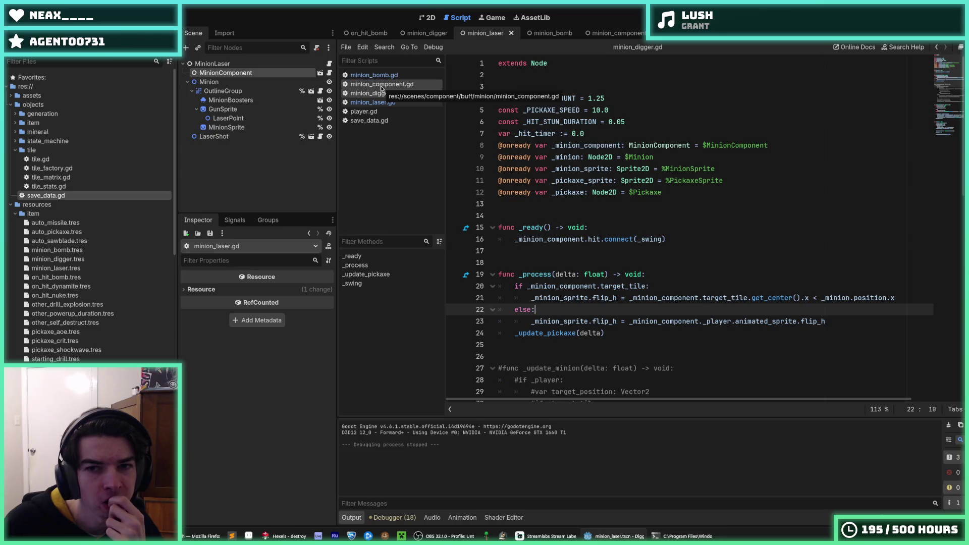
Step: Open minion_component.gd after glancing at the other minion scripts
{"action": "left_click", "coordinate": [382, 83]}
{"action": "left_click", "coordinate": [376, 75]}
{"action": "left_click", "coordinate": [386, 93]}
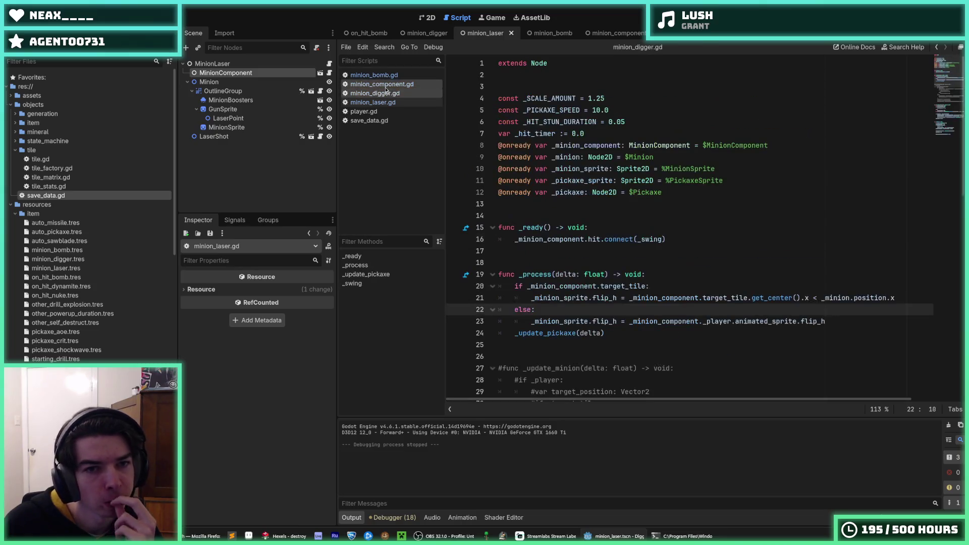
{"action": "left_click", "coordinate": [386, 88]}
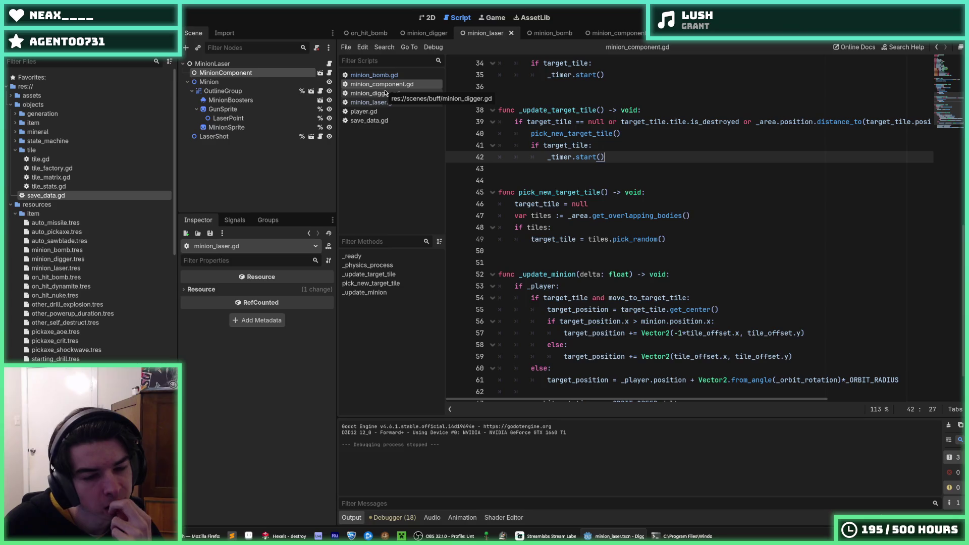
{"action": "scroll", "coordinate": [588, 192], "scroll_direction": "up", "scroll_amount": 4}
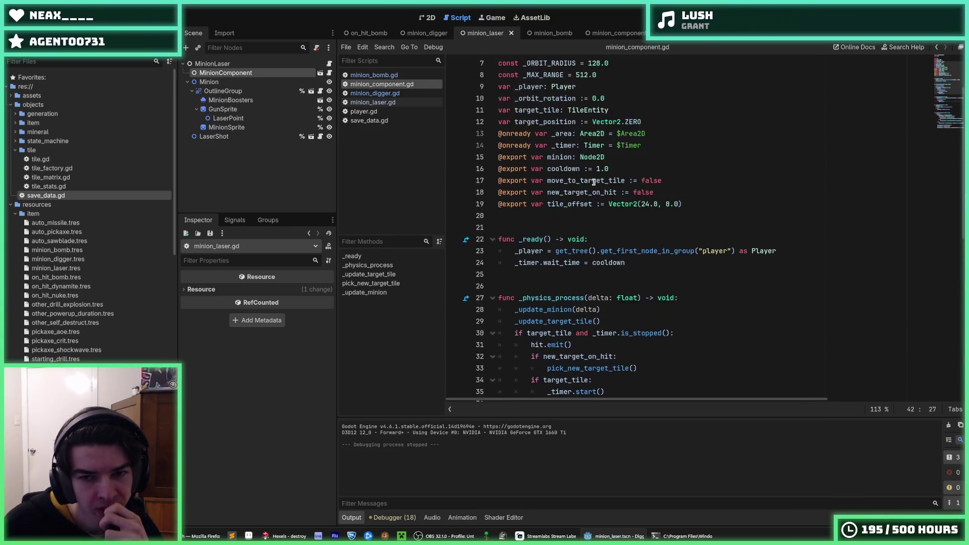
{"action": "scroll", "coordinate": [588, 192], "scroll_direction": "down", "scroll_amount": 5}
Step: Review pick_new_target_tile's get_overlapping_bodies line and the wait_time cooldown setting
{"action": "left_click", "coordinate": [650, 207]}
{"action": "left_click", "coordinate": [665, 191]}
{"action": "left_click", "coordinate": [699, 179]}
{"action": "left_click", "coordinate": [697, 190]}
{"action": "left_click", "coordinate": [697, 183]}
{"action": "left_click", "coordinate": [696, 191]}
{"action": "left_click", "coordinate": [696, 181]}
{"action": "left_click", "coordinate": [694, 192]}
{"action": "left_click", "coordinate": [696, 181]}
{"action": "left_click", "coordinate": [698, 191]}
{"action": "left_click", "coordinate": [699, 180]}
{"action": "left_click", "coordinate": [699, 191]}
{"action": "left_click", "coordinate": [701, 180]}
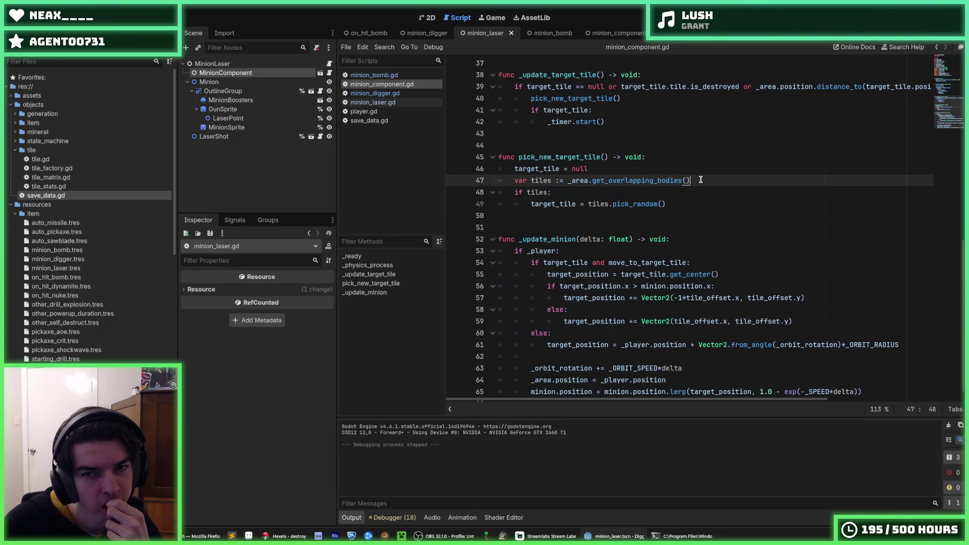
{"action": "scroll", "coordinate": [697, 186], "scroll_direction": "up", "scroll_amount": 7}
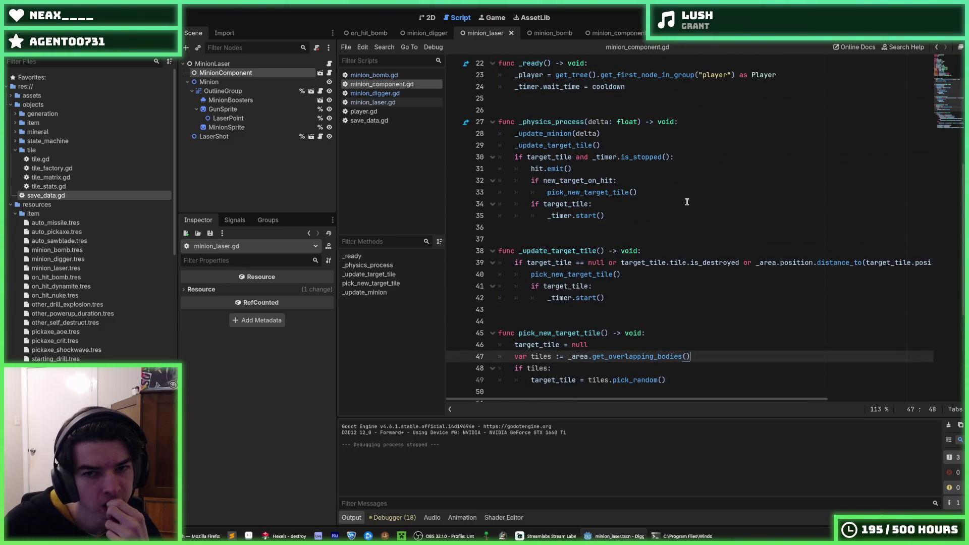
{"action": "scroll", "coordinate": [688, 194], "scroll_direction": "up", "scroll_amount": 2}
{"action": "left_click", "coordinate": [664, 224]}
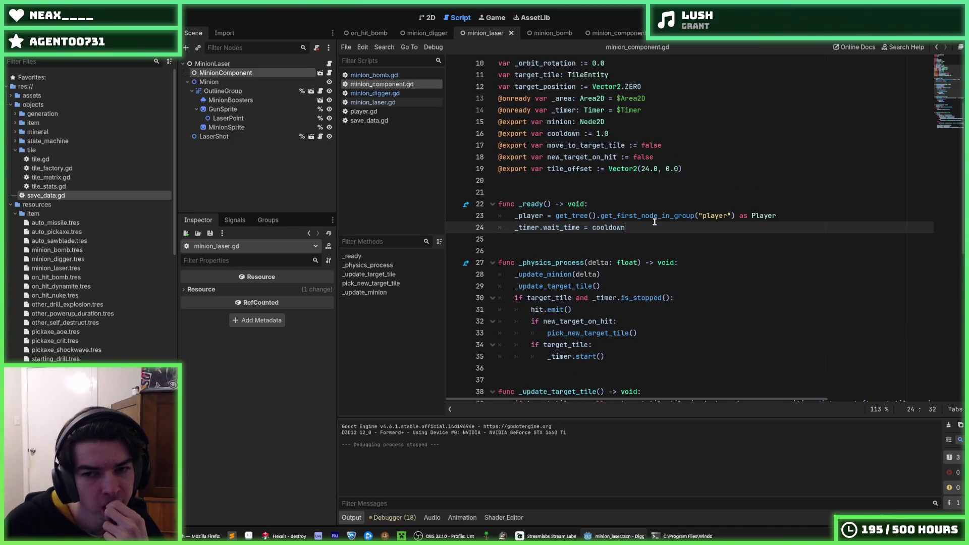
{"action": "left_click", "coordinate": [778, 214]}
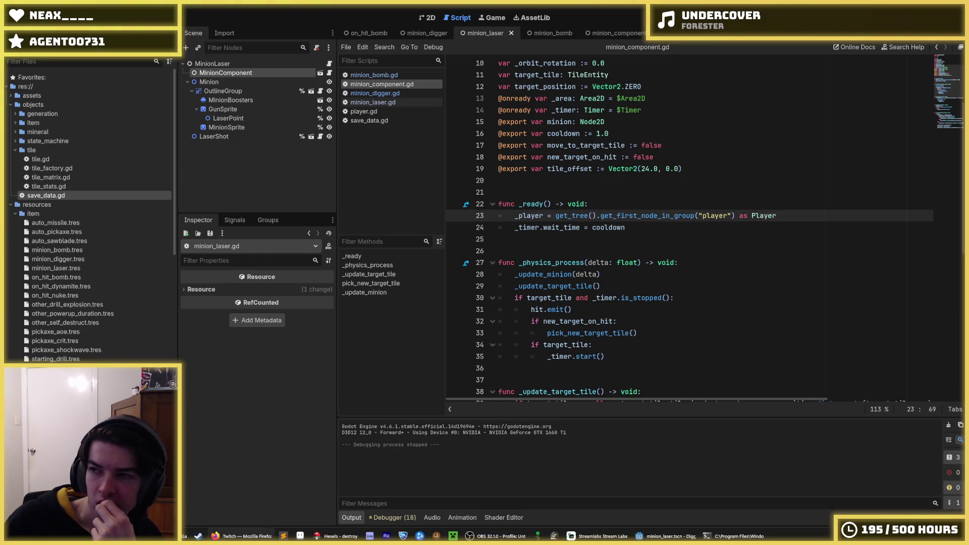
Step: Inspect the _update_minion and _update_target_tile calls on lines 28–29
{"action": "left_click", "coordinate": [730, 285]}
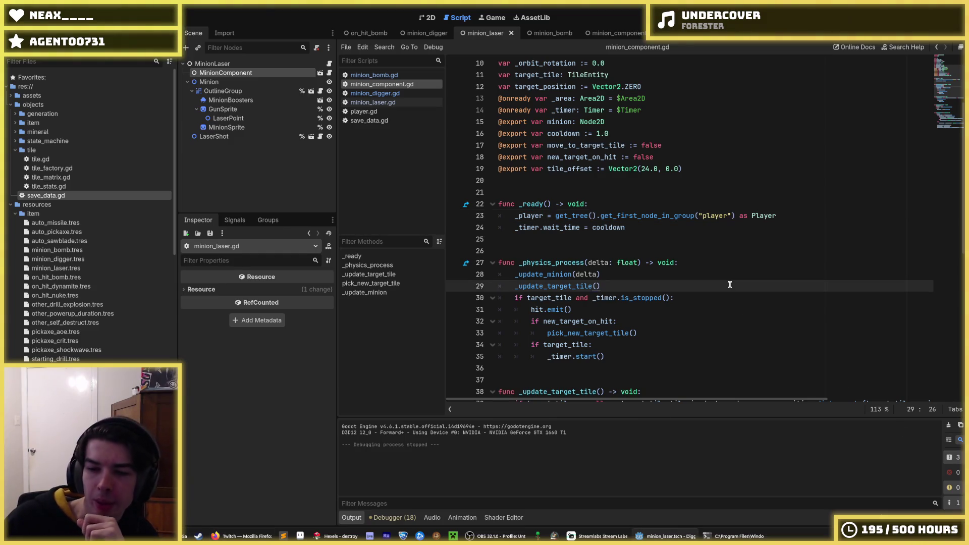
{"action": "left_click", "coordinate": [719, 263]}
{"action": "left_click", "coordinate": [718, 274]}
{"action": "left_click", "coordinate": [712, 285]}
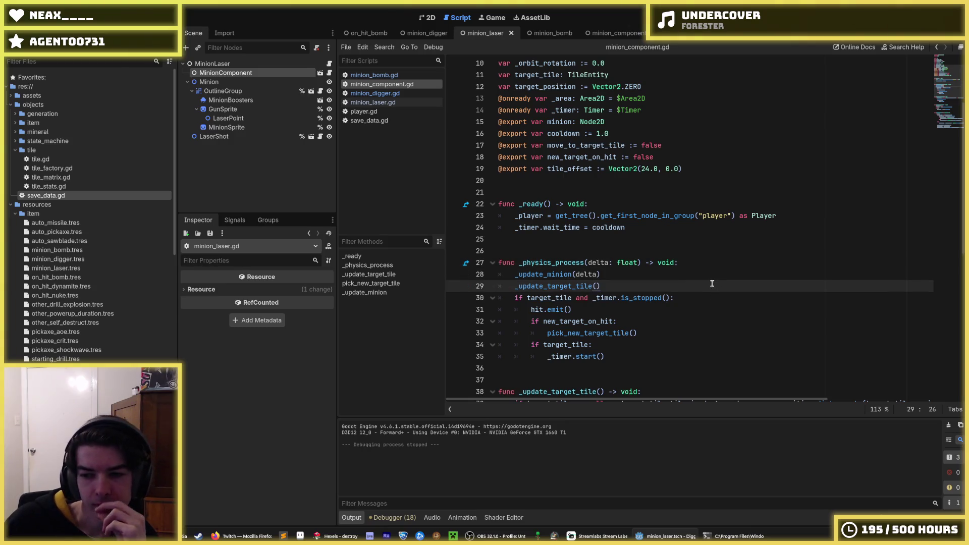
{"action": "left_click", "coordinate": [676, 274]}
{"action": "left_click", "coordinate": [671, 284]}
{"action": "left_click", "coordinate": [661, 277]}
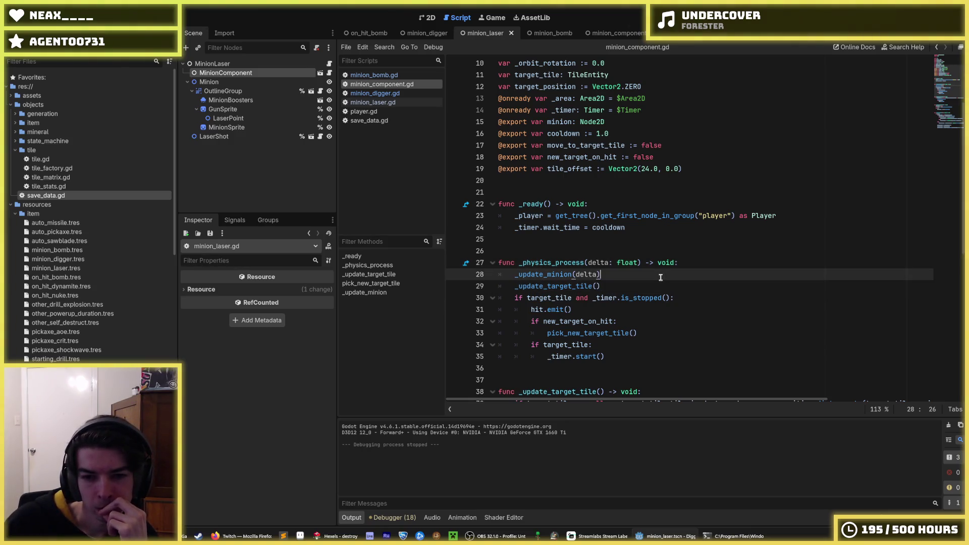
{"action": "left_click", "coordinate": [655, 286]}
Step: Examine the pick_new_target_tile call and new_target_on_hit check on lines 32–33
{"action": "scroll", "coordinate": [654, 287], "scroll_direction": "down", "scroll_amount": 3}
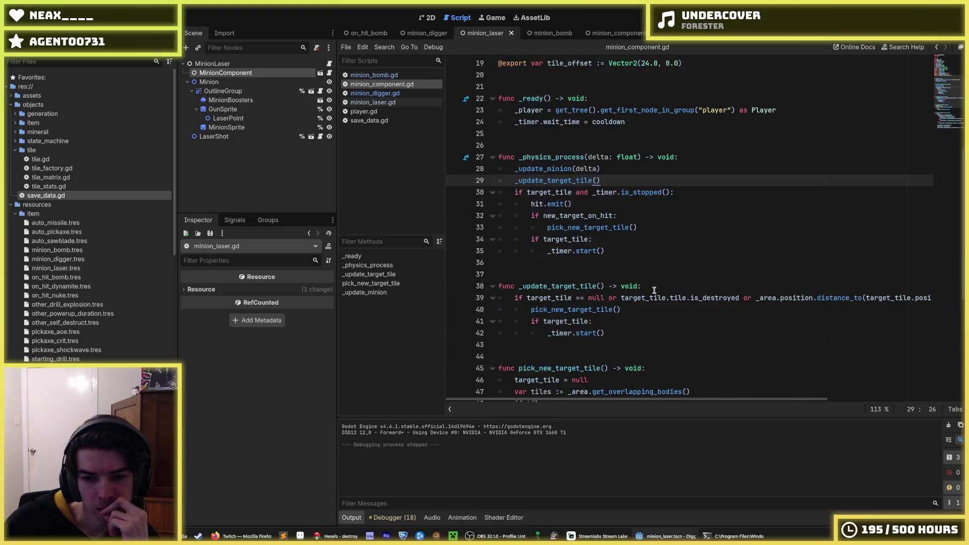
{"action": "left_click", "coordinate": [643, 228]}
{"action": "left_click", "coordinate": [649, 216]}
{"action": "left_click", "coordinate": [653, 226]}
{"action": "left_click", "coordinate": [647, 217]}
{"action": "left_click", "coordinate": [654, 230]}
{"action": "left_click", "coordinate": [648, 218]}
{"action": "left_click", "coordinate": [648, 226]}
{"action": "left_click", "coordinate": [647, 217]}
{"action": "left_click", "coordinate": [649, 226]}
{"action": "left_click", "coordinate": [643, 217]}
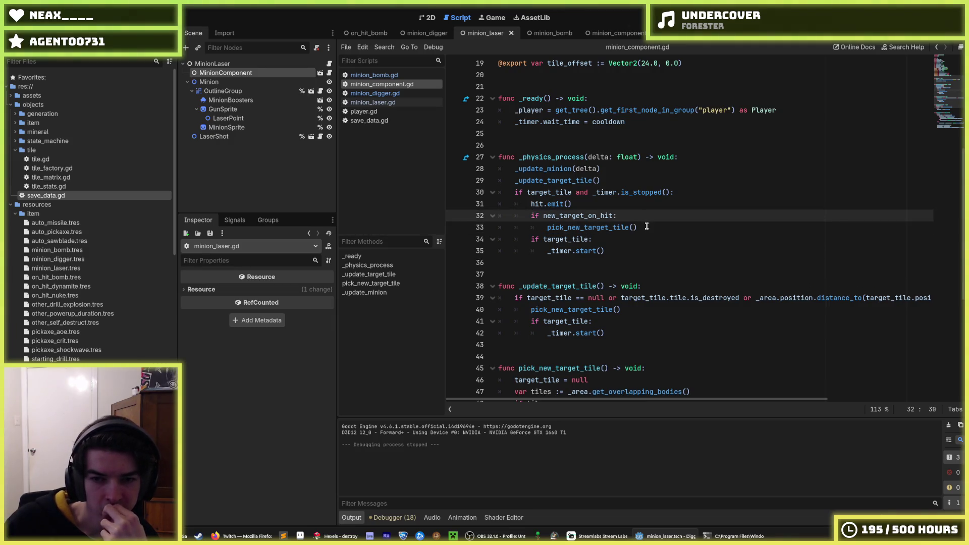
{"action": "left_click", "coordinate": [648, 227]}
{"action": "left_click", "coordinate": [644, 217]}
{"action": "left_click", "coordinate": [648, 227]}
{"action": "left_click", "coordinate": [644, 217]}
{"action": "left_click", "coordinate": [654, 228]}
{"action": "left_click", "coordinate": [643, 216]}
{"action": "left_click", "coordinate": [653, 228]}
{"action": "left_click", "coordinate": [647, 216]}
{"action": "left_click", "coordinate": [654, 228]}
{"action": "left_click", "coordinate": [647, 216]}
{"action": "left_click", "coordinate": [665, 228]}
{"action": "left_click", "coordinate": [656, 221]}
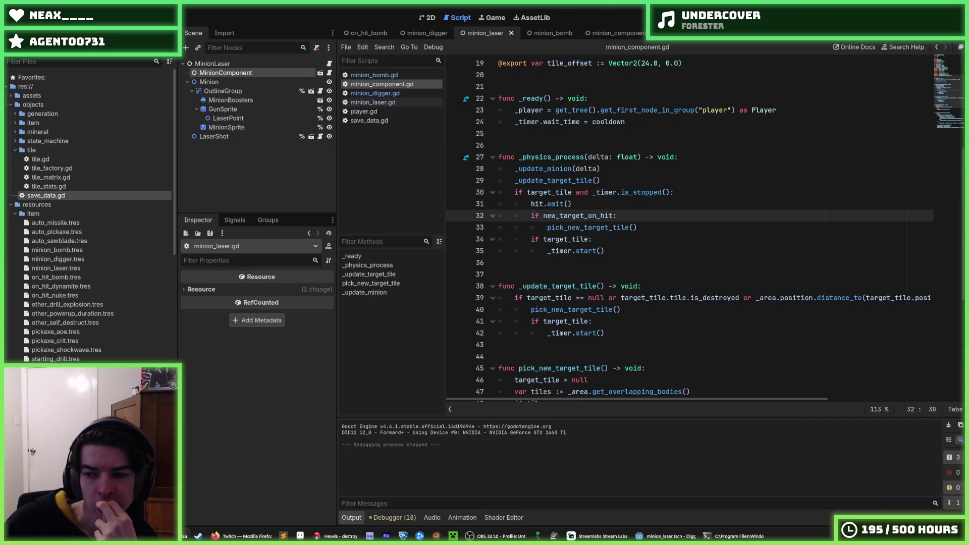
Step: Locate the _update_target_tile call and its function definition on line 38
{"action": "left_click", "coordinate": [837, 247]}
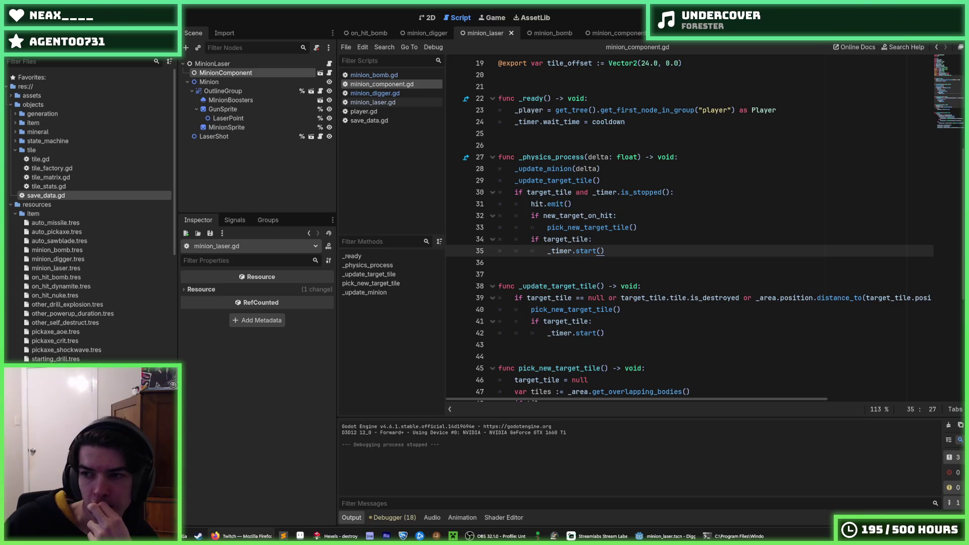
{"action": "left_click", "coordinate": [727, 212]}
{"action": "left_click", "coordinate": [639, 247]}
{"action": "left_click", "coordinate": [643, 227]}
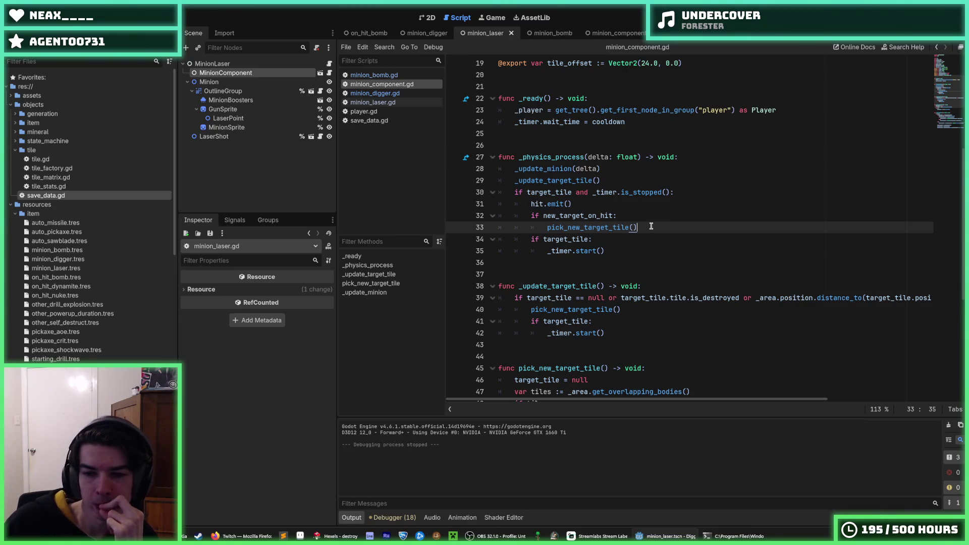
{"action": "left_click", "coordinate": [641, 212]}
{"action": "left_click", "coordinate": [624, 203]}
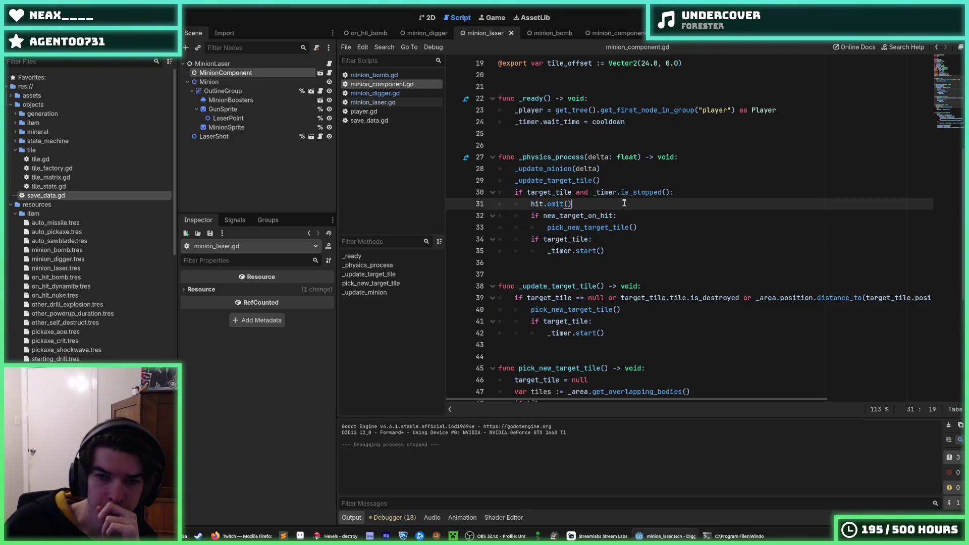
{"action": "left_click", "coordinate": [597, 192]}
{"action": "left_click", "coordinate": [565, 180]}
{"action": "left_click", "coordinate": [558, 169]}
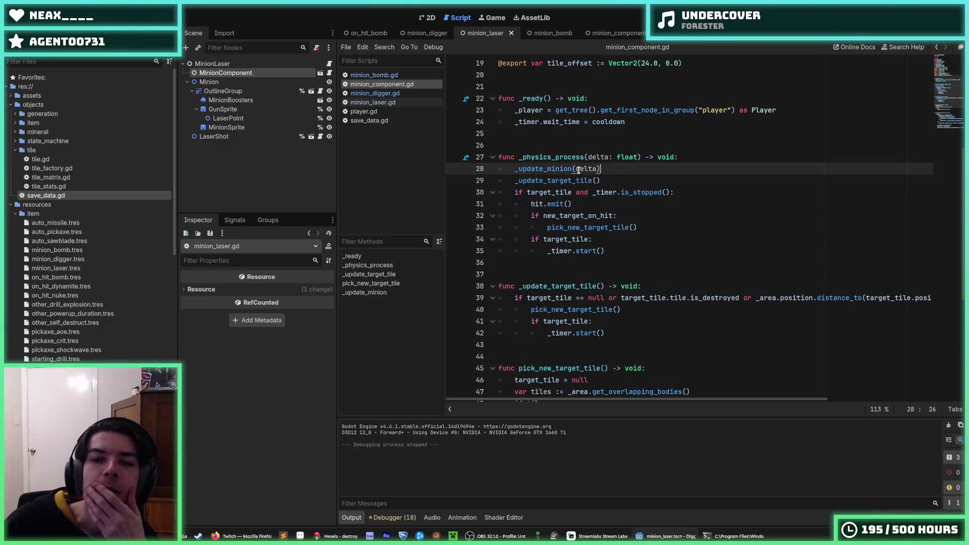
{"action": "key", "text": "End"}
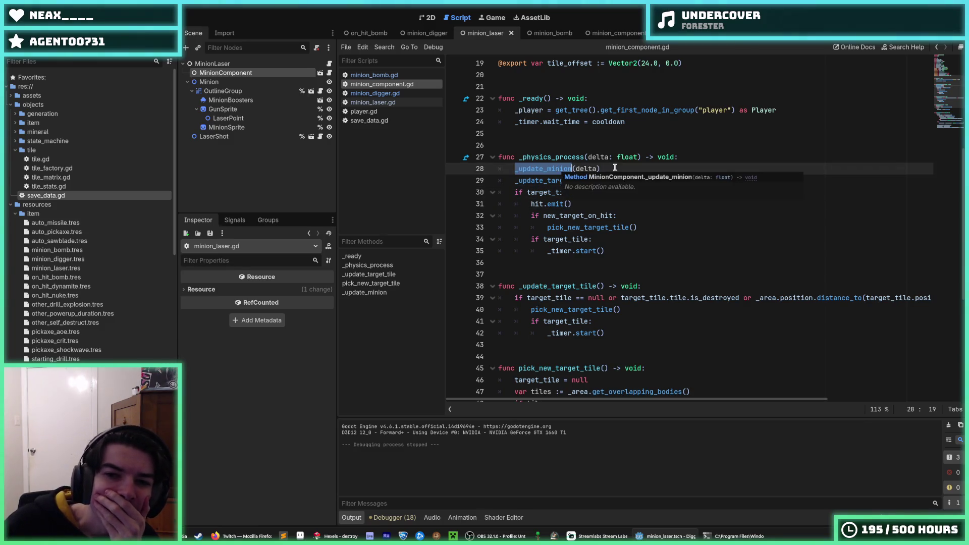
{"action": "double_click", "coordinate": [549, 177]}
{"action": "scroll", "coordinate": [549, 175], "scroll_direction": "down", "scroll_amount": 1}
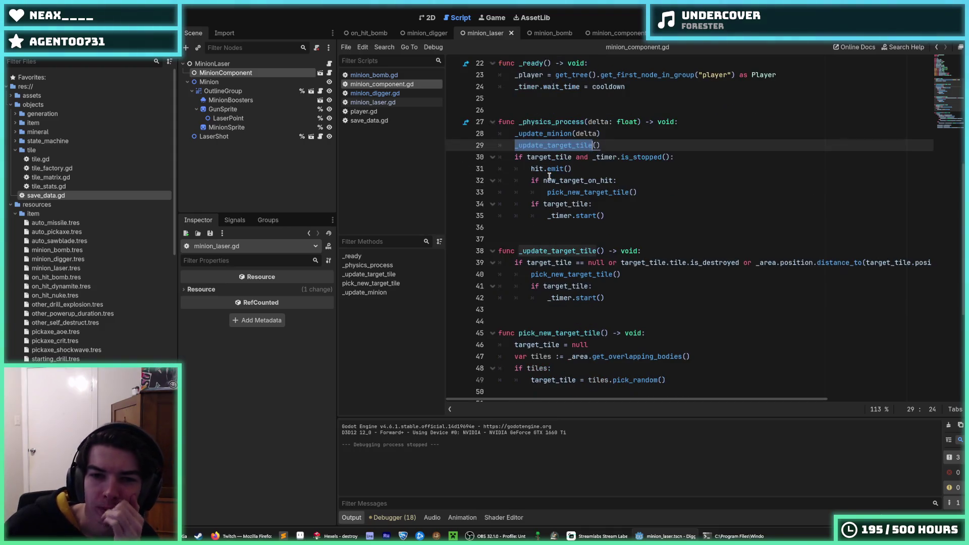
{"action": "scroll", "coordinate": [549, 177], "scroll_direction": "down", "scroll_amount": 2}
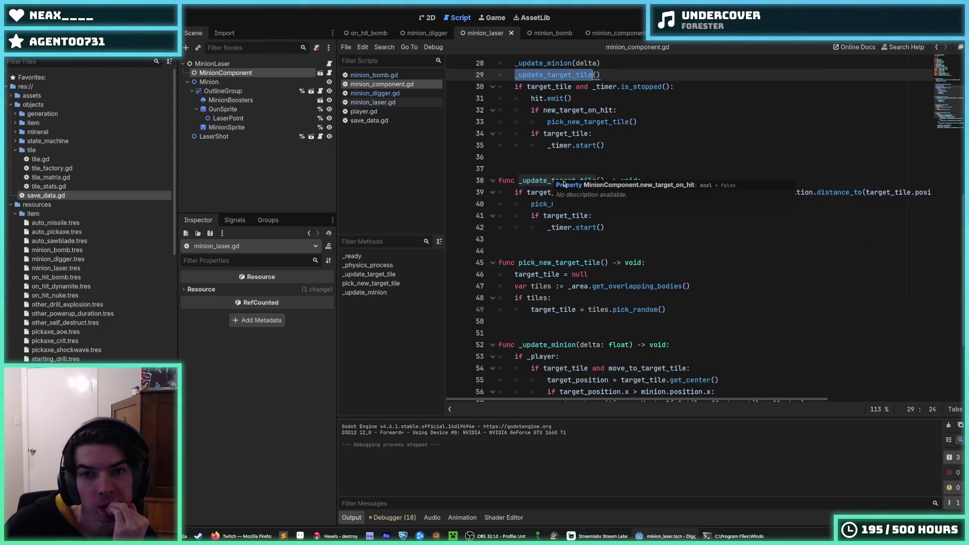
{"action": "double_click", "coordinate": [545, 180]}
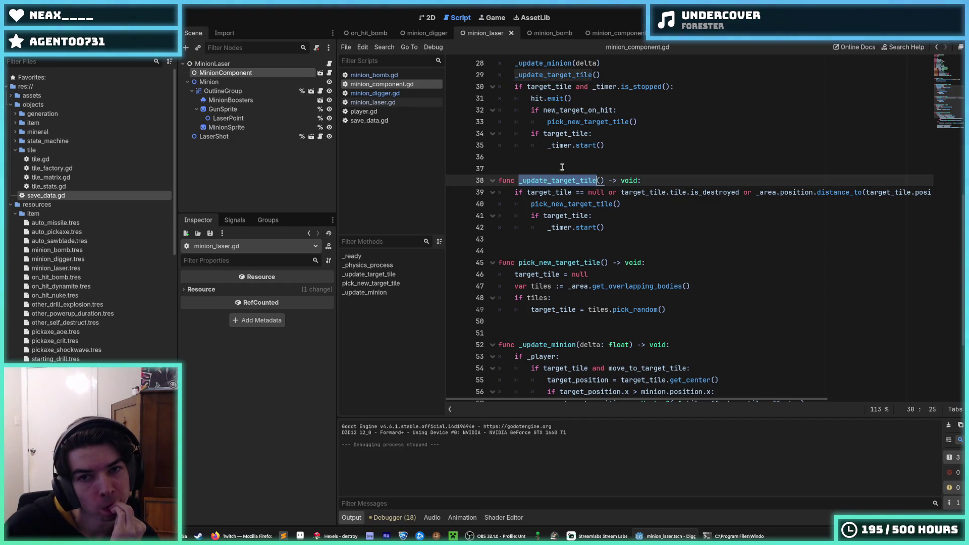
Step: Move the _update_target_tile() call above _update_minion(delta) with Alt+Up
{"action": "scroll", "coordinate": [562, 166], "scroll_direction": "up", "scroll_amount": 1}
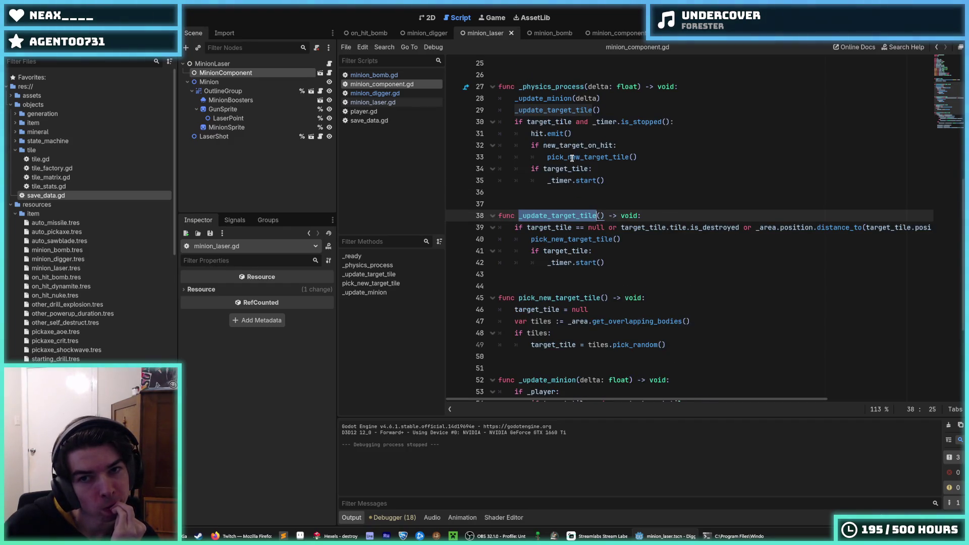
{"action": "left_click", "coordinate": [562, 112]}
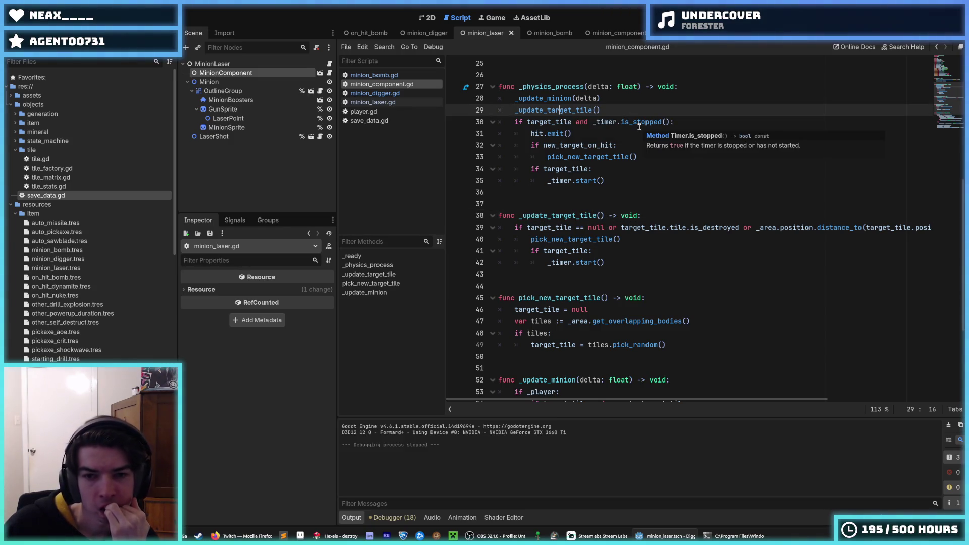
{"action": "key", "text": "alt+Up"}
{"action": "key", "text": "Down"}
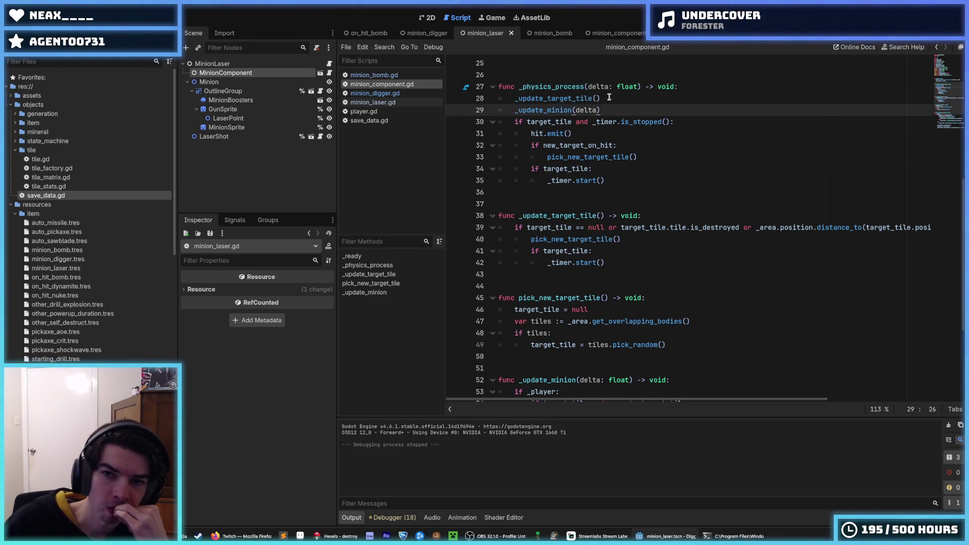
{"action": "left_click", "coordinate": [609, 97]}
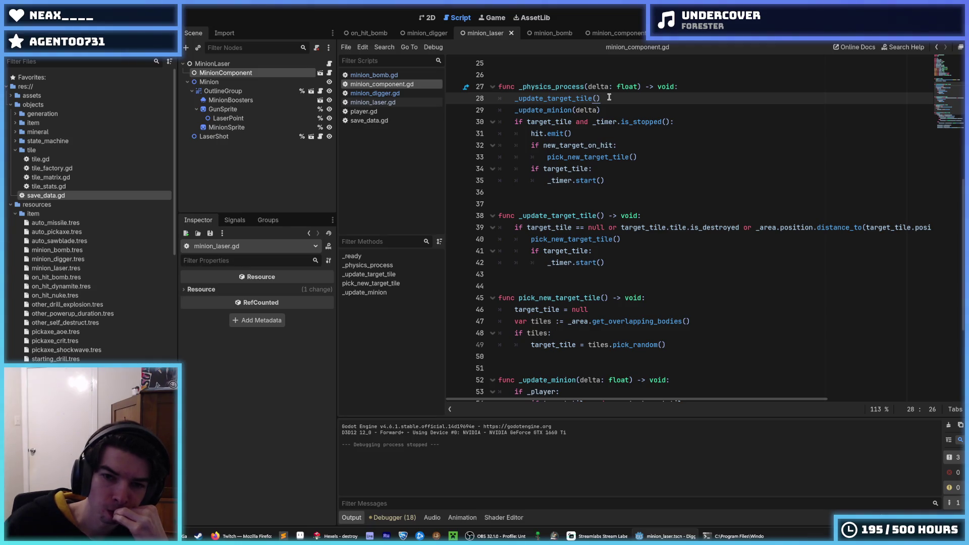
{"action": "scroll", "coordinate": [609, 97], "scroll_direction": "down", "scroll_amount": 2}
{"action": "scroll", "coordinate": [609, 98], "scroll_direction": "up", "scroll_amount": 2}
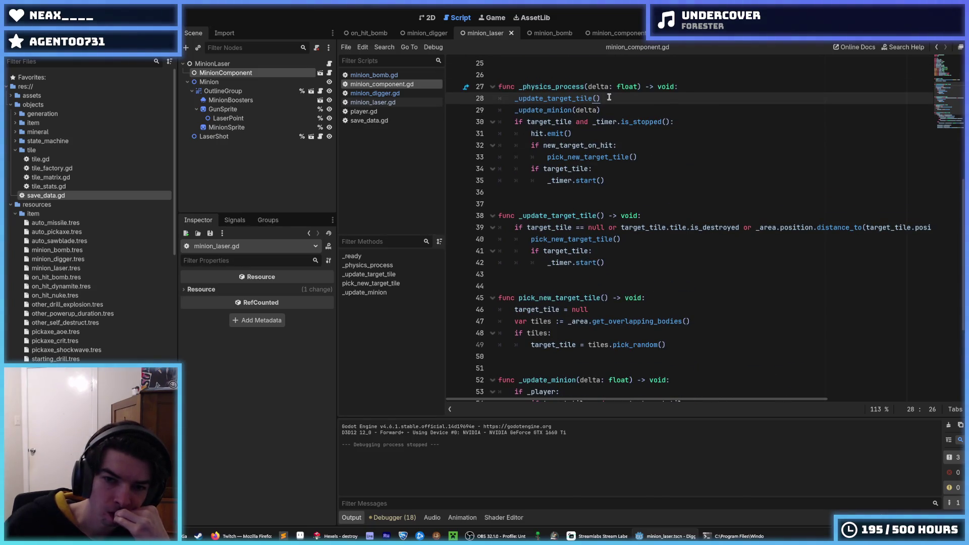
Step: Locate the pick_new_target_tile call on line 40, briefly checking minion_bomb.gd
{"action": "left_click", "coordinate": [530, 240]}
{"action": "scroll", "coordinate": [560, 251], "scroll_direction": "up", "scroll_amount": 2}
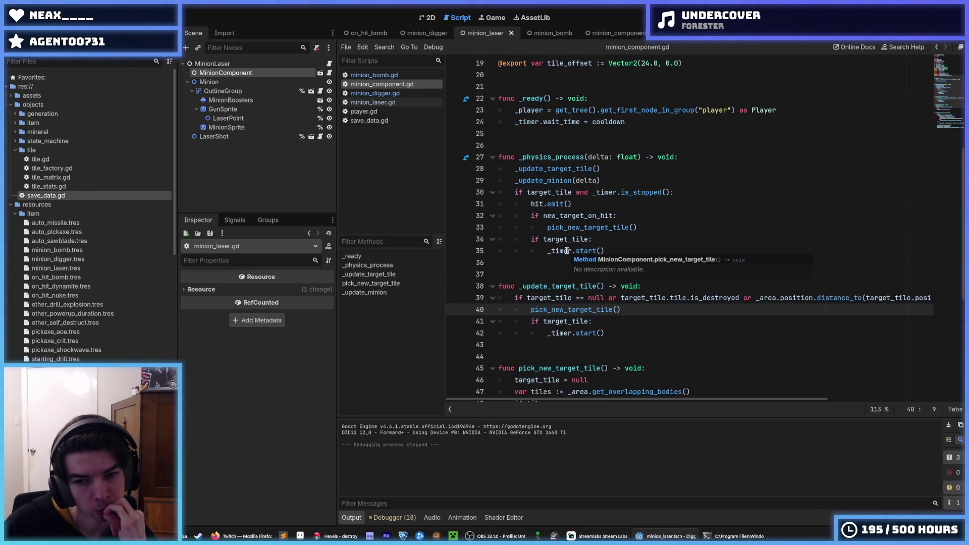
{"action": "scroll", "coordinate": [566, 251], "scroll_direction": "down", "scroll_amount": 4}
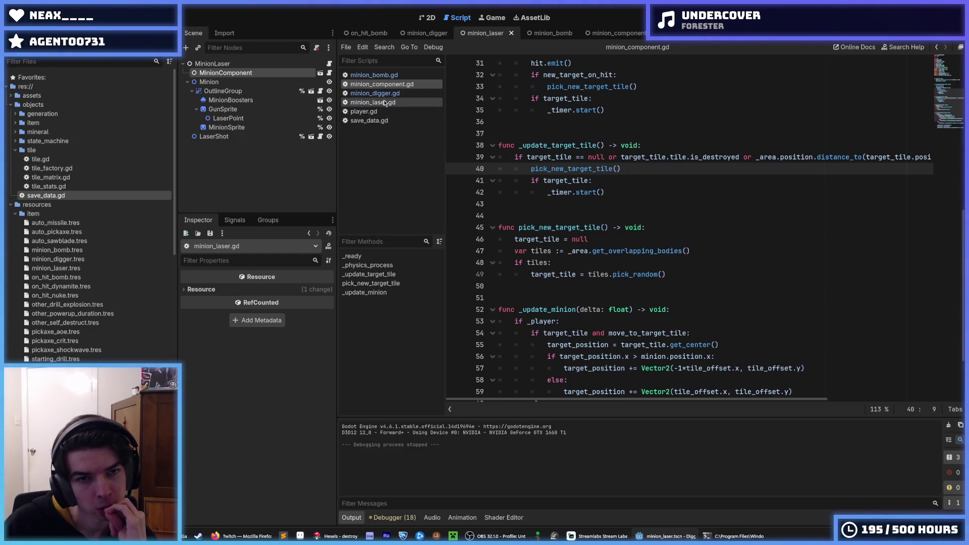
{"action": "left_click", "coordinate": [373, 75]}
{"action": "left_click", "coordinate": [382, 84]}
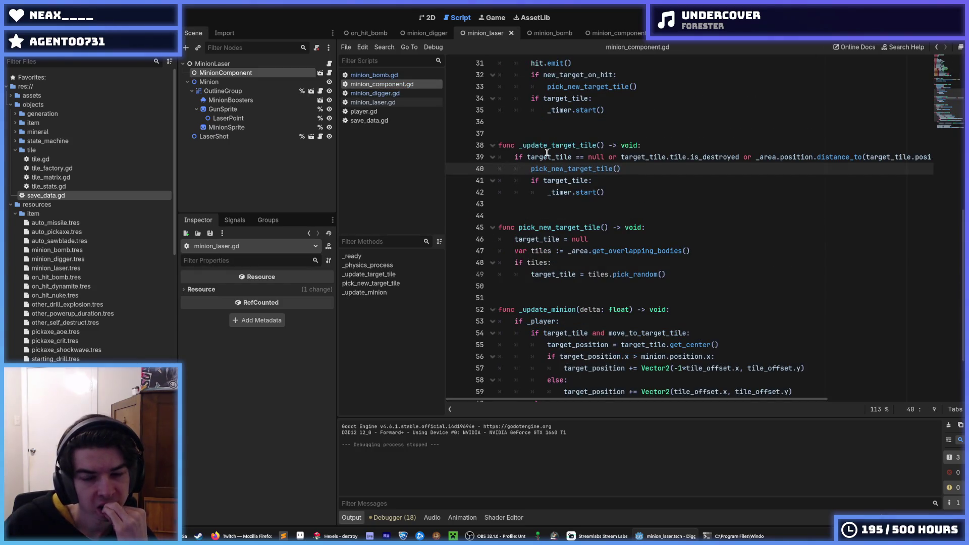
Step: Prefix every pick_new_target_tile occurrence with an underscore using Ctrl+D multi-select
{"action": "mouse_move", "coordinate": [549, 153]}
{"action": "key", "text": "ctrl+d"}
{"action": "key", "text": "ctrl+d"}
{"action": "key", "text": "ctrl+d"}
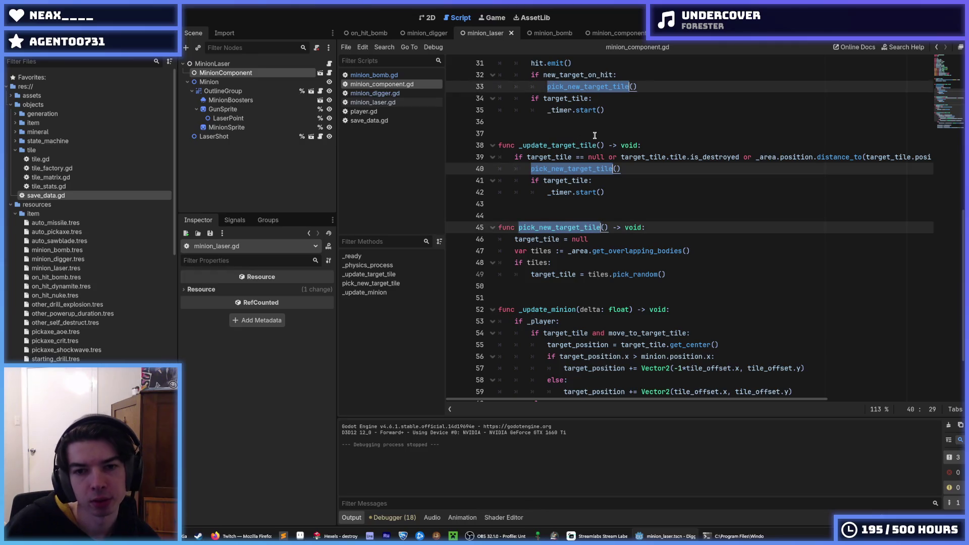
{"action": "key", "text": "Left"}
{"action": "type", "text": "_"}
{"action": "left_click", "coordinate": [656, 100]}
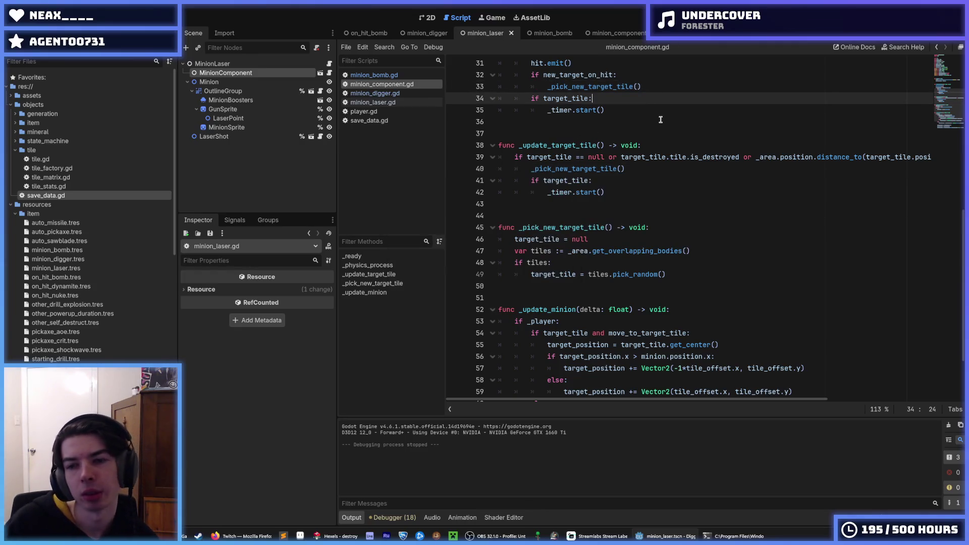
Step: Review the renamed _pick_new_target_tile calls around lines 31–32
{"action": "scroll", "coordinate": [660, 120], "scroll_direction": "up", "scroll_amount": 1}
{"action": "left_click", "coordinate": [640, 122]}
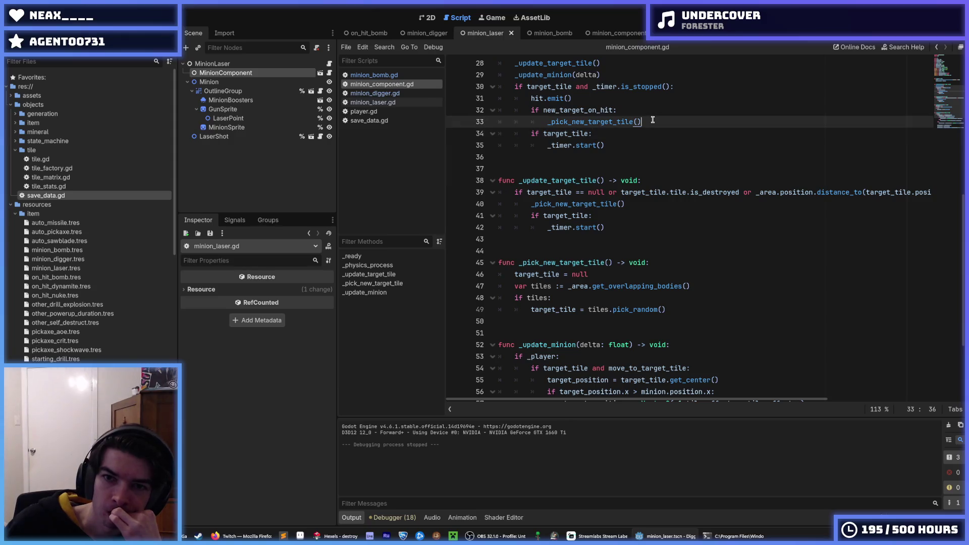
{"action": "left_click", "coordinate": [637, 112]}
{"action": "scroll", "coordinate": [638, 115], "scroll_direction": "up", "scroll_amount": 1}
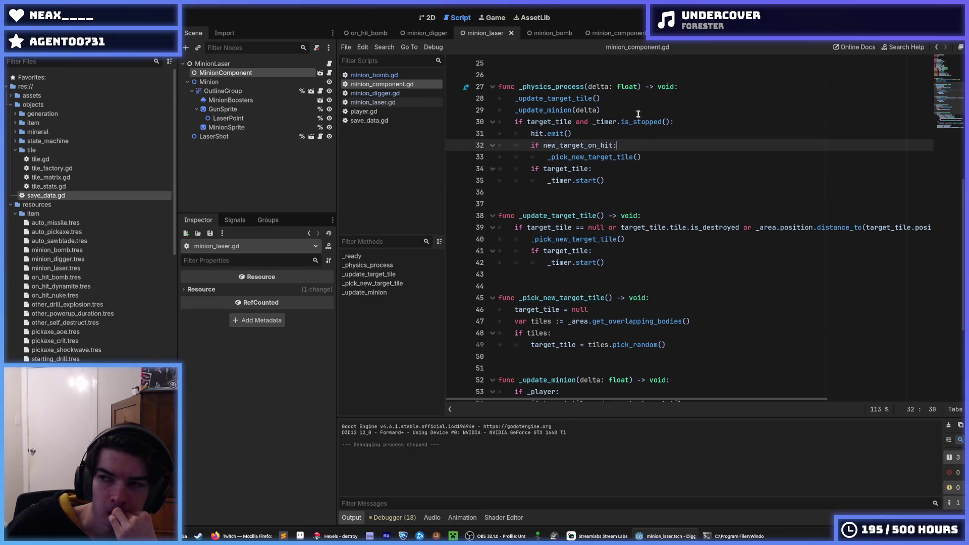
{"action": "scroll", "coordinate": [638, 116], "scroll_direction": "up", "scroll_amount": 1}
{"action": "left_click", "coordinate": [635, 169]}
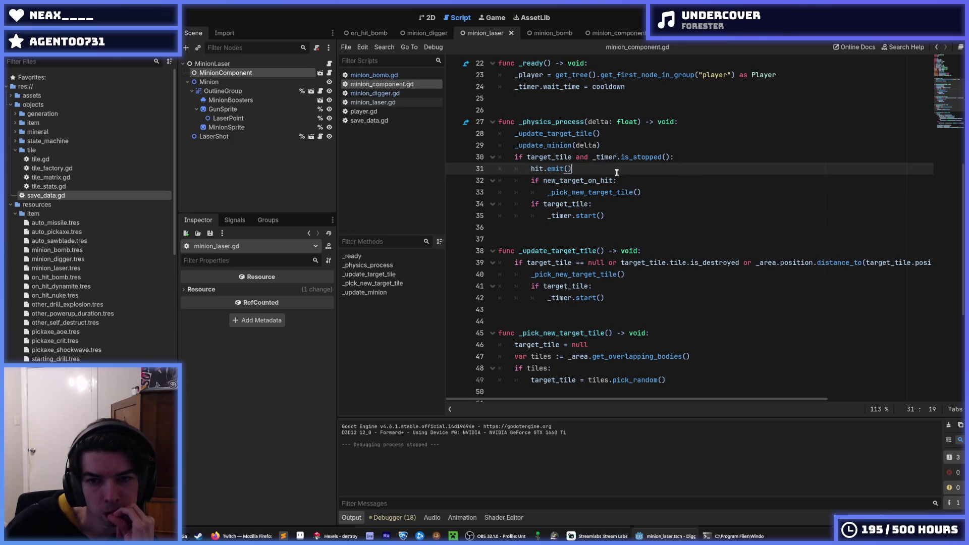
{"action": "left_click", "coordinate": [623, 180]}
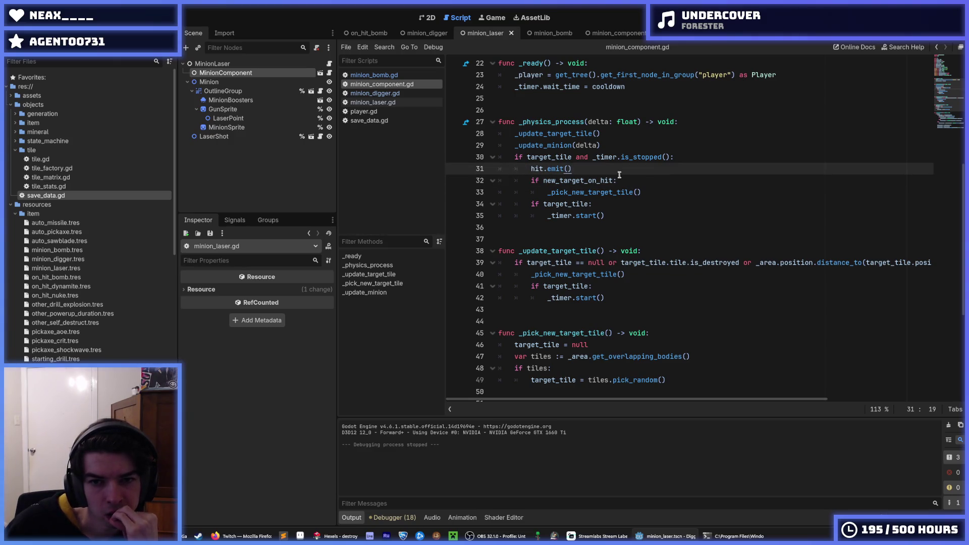
{"action": "left_click", "coordinate": [616, 171]}
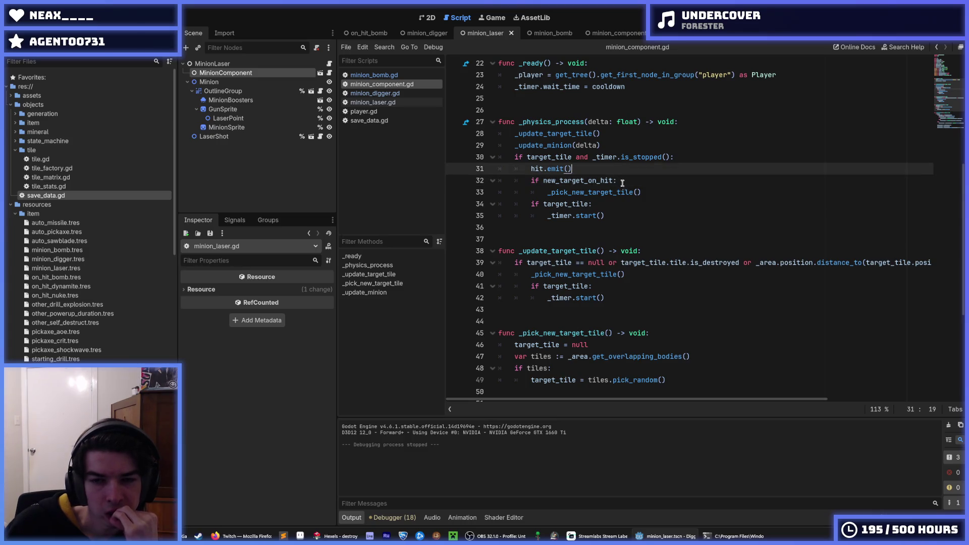
{"action": "left_click", "coordinate": [622, 180]}
{"action": "left_click", "coordinate": [621, 169]}
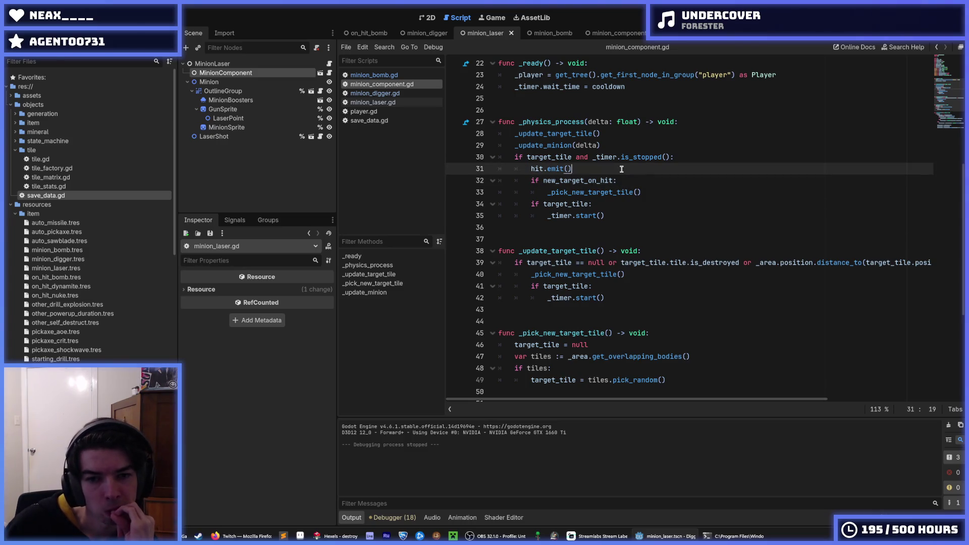
{"action": "left_click", "coordinate": [622, 177]}
{"action": "left_click", "coordinate": [621, 170]}
{"action": "left_click", "coordinate": [622, 179]}
{"action": "left_click", "coordinate": [621, 172]}
{"action": "left_click", "coordinate": [622, 179]}
{"action": "left_click", "coordinate": [621, 172]}
{"action": "left_click", "coordinate": [619, 178]}
{"action": "left_click", "coordinate": [618, 173]}
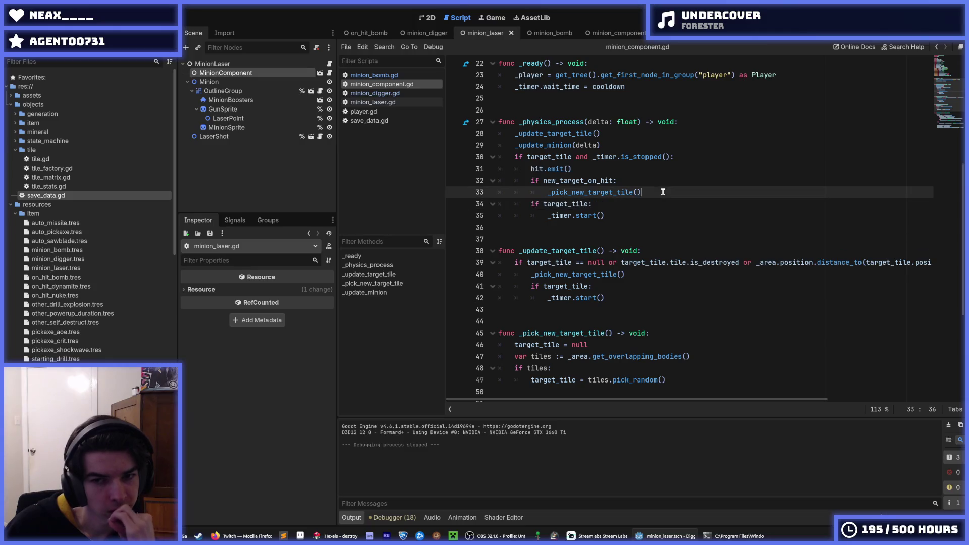
{"action": "left_click", "coordinate": [621, 204]}
{"action": "scroll", "coordinate": [624, 219], "scroll_direction": "up", "scroll_amount": 2}
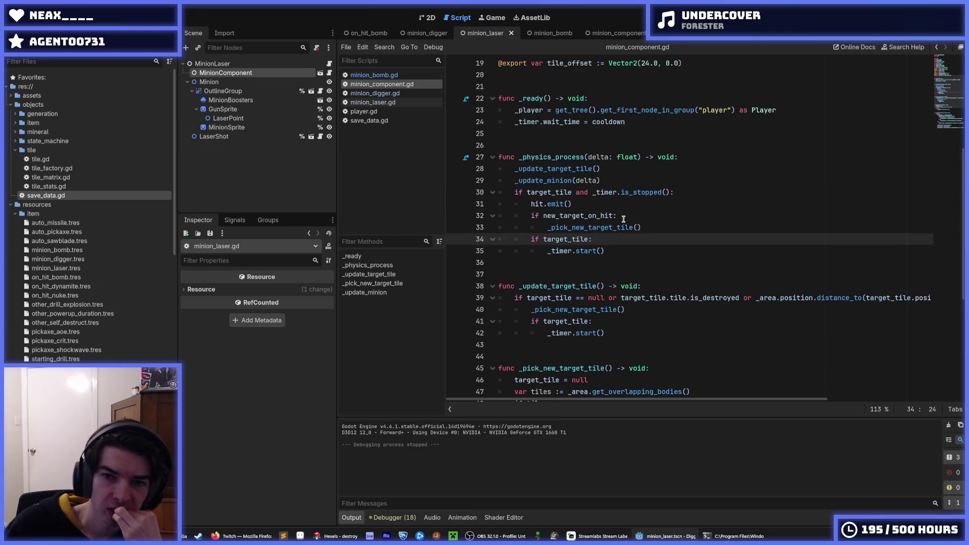
{"action": "left_click", "coordinate": [634, 157]}
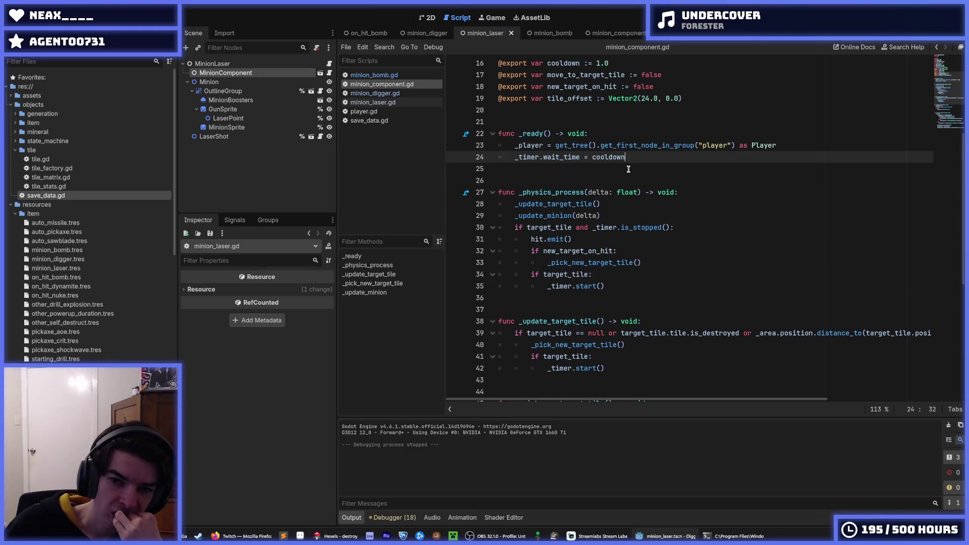
{"action": "left_click", "coordinate": [605, 276]}
{"action": "left_click", "coordinate": [614, 285]}
{"action": "left_click_drag", "start_coordinate": [615, 285], "coordinate": [574, 286]}
{"action": "left_click", "coordinate": [575, 285]}
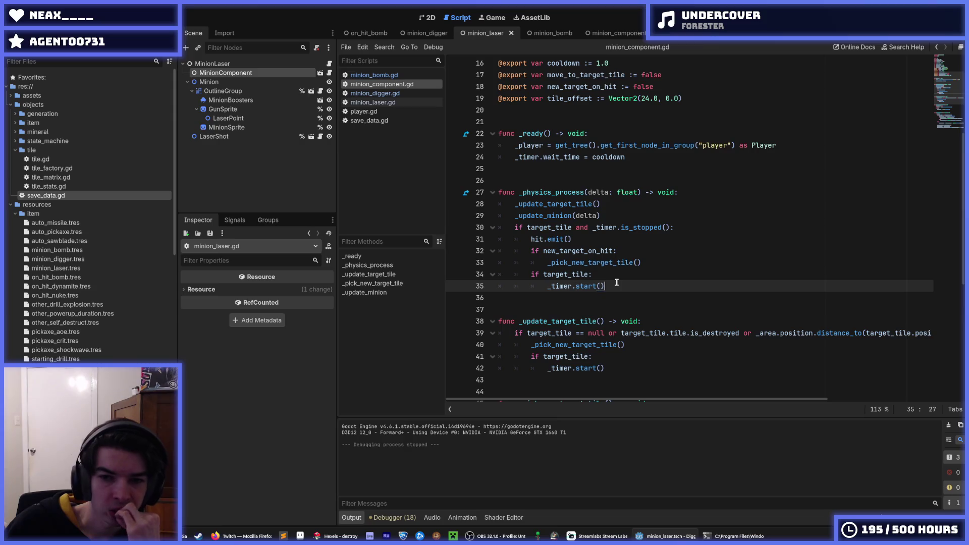
{"action": "mouse_move", "coordinate": [577, 286]}
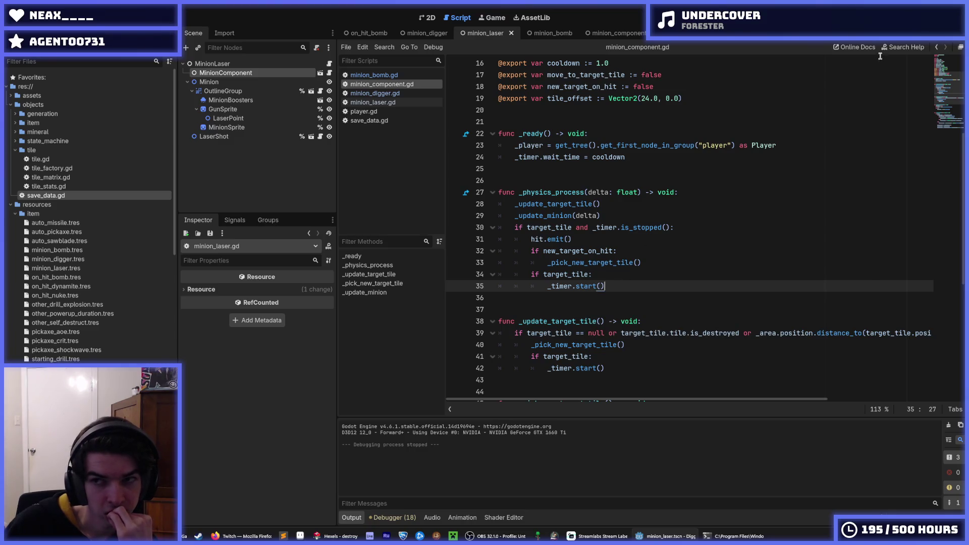
Step: Search the help for 'timer' and read the Timer class's wait_time and time_left docs
{"action": "left_click", "coordinate": [903, 47]}
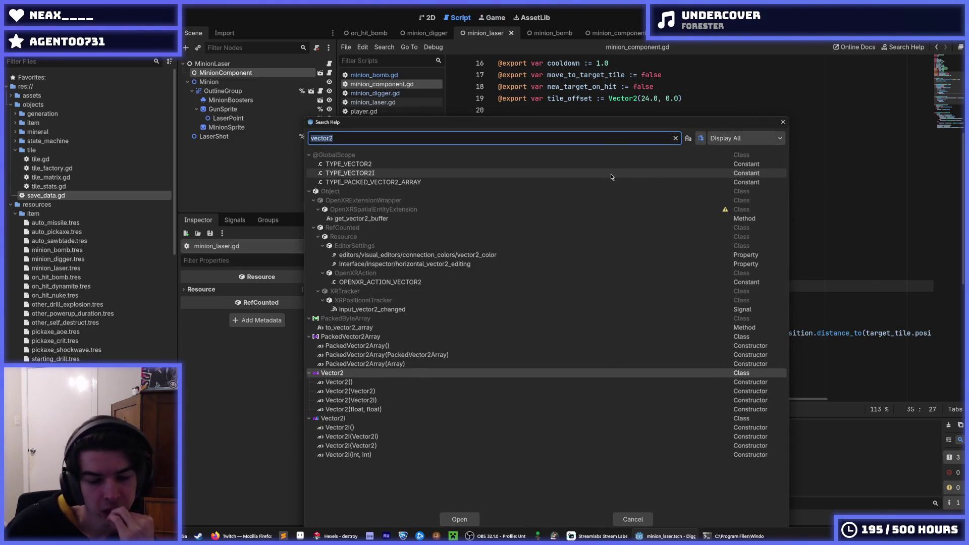
{"action": "key", "text": "BackSpace"}
{"action": "type", "text": "timer"}
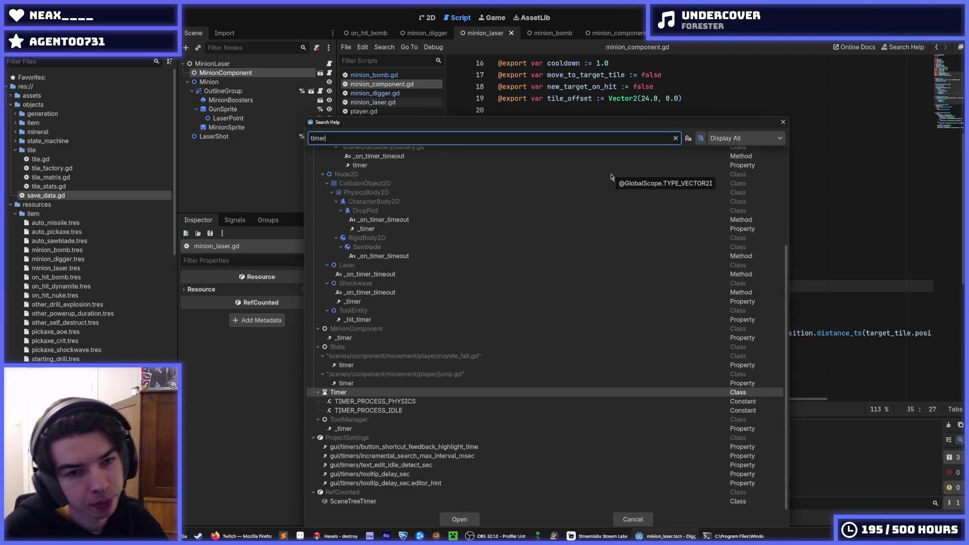
{"action": "double_click", "coordinate": [357, 392]}
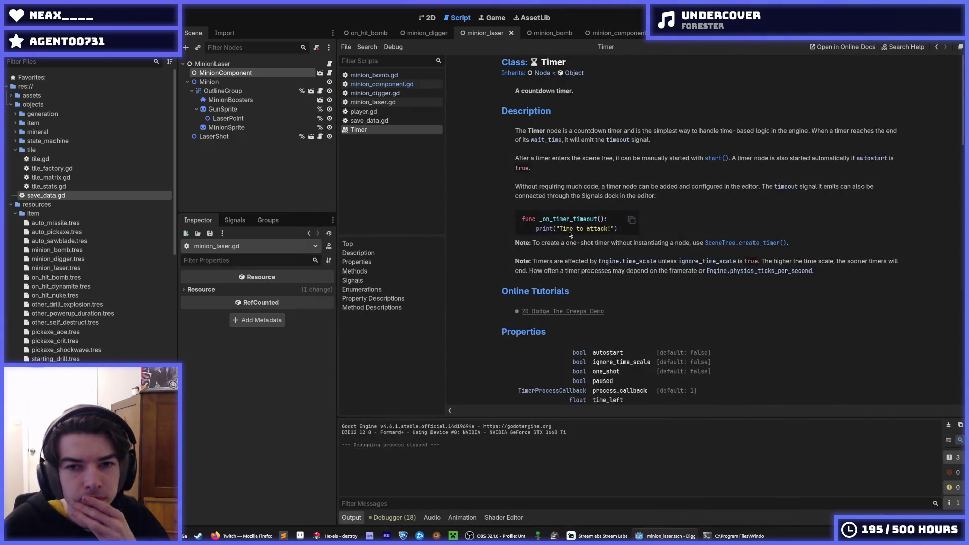
{"action": "scroll", "coordinate": [573, 229], "scroll_direction": "down", "scroll_amount": 3}
{"action": "left_click", "coordinate": [612, 321]}
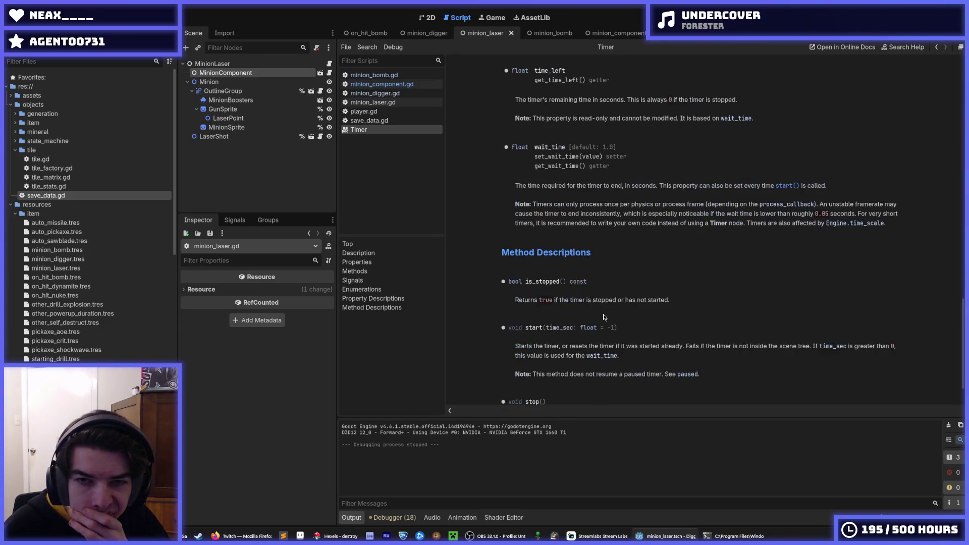
{"action": "double_click", "coordinate": [547, 73]}
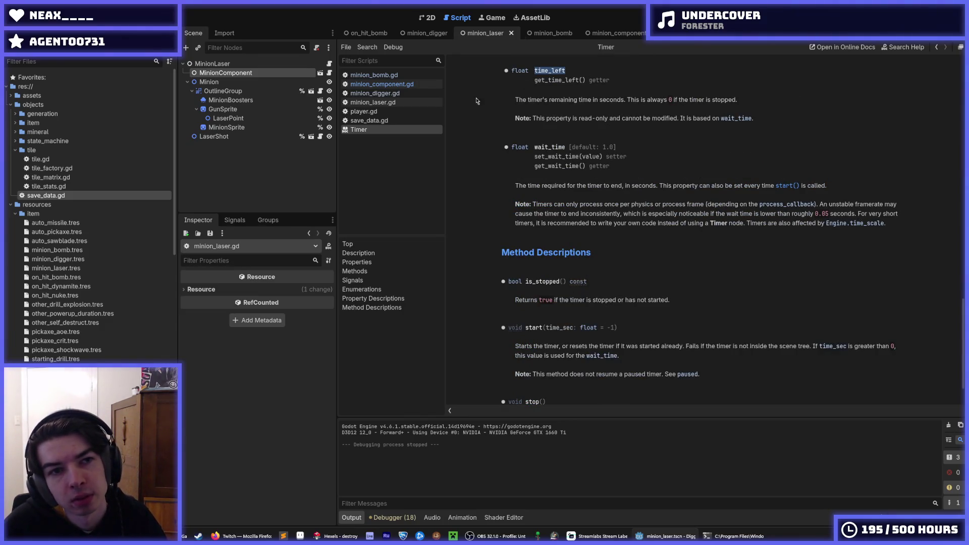
Step: Open the LaserShot node's laser_shot_particle.gd script
{"action": "left_click", "coordinate": [428, 20]}
{"action": "left_click", "coordinate": [457, 18]}
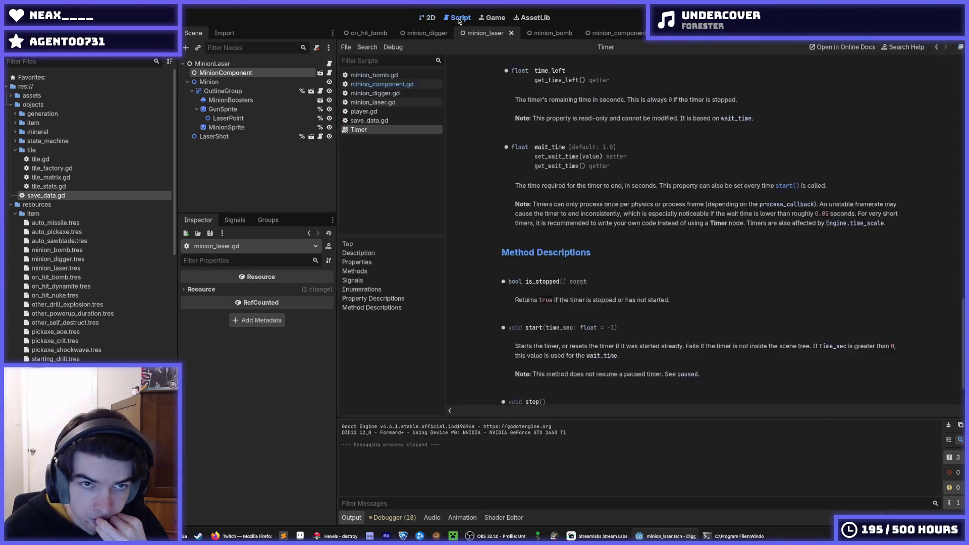
{"action": "left_click", "coordinate": [320, 138]}
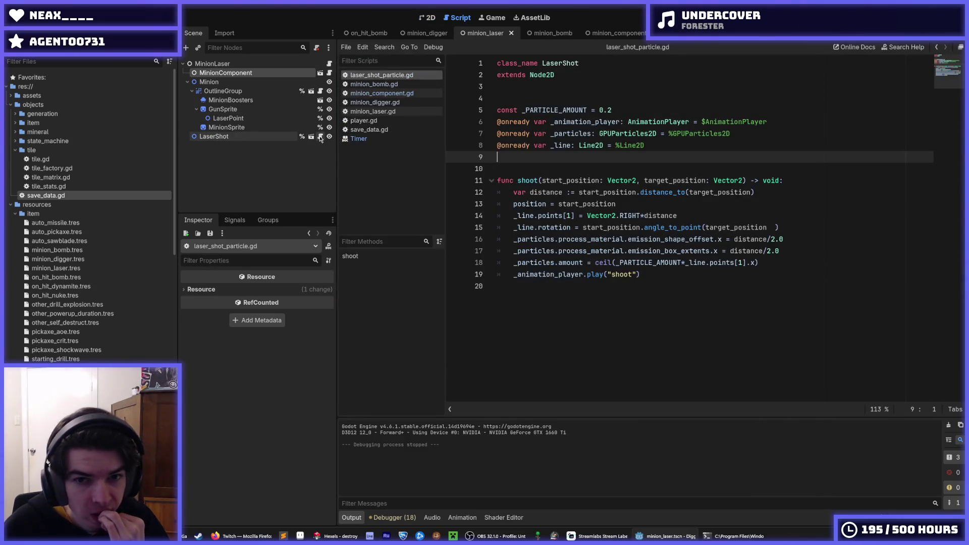
Step: Check the timer code around line 19 of minion_laser.gd, then bring up minion_component.gd
{"action": "left_click", "coordinate": [329, 65]}
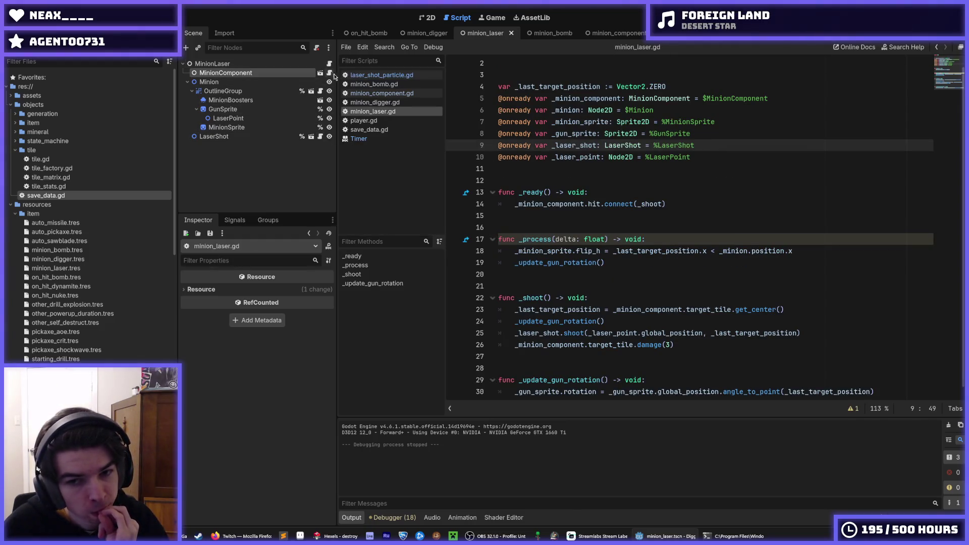
{"action": "left_click", "coordinate": [621, 260]}
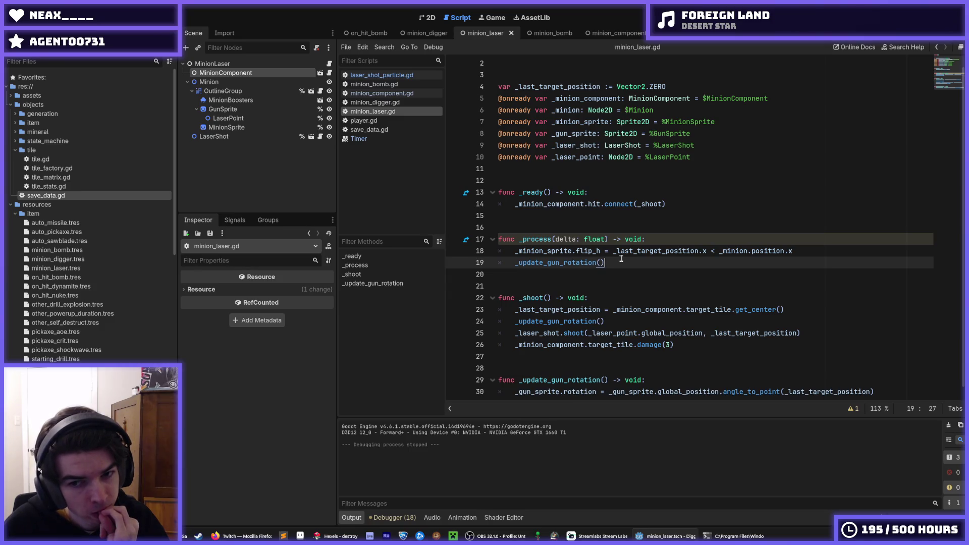
{"action": "scroll", "coordinate": [622, 259], "scroll_direction": "down", "scroll_amount": 1}
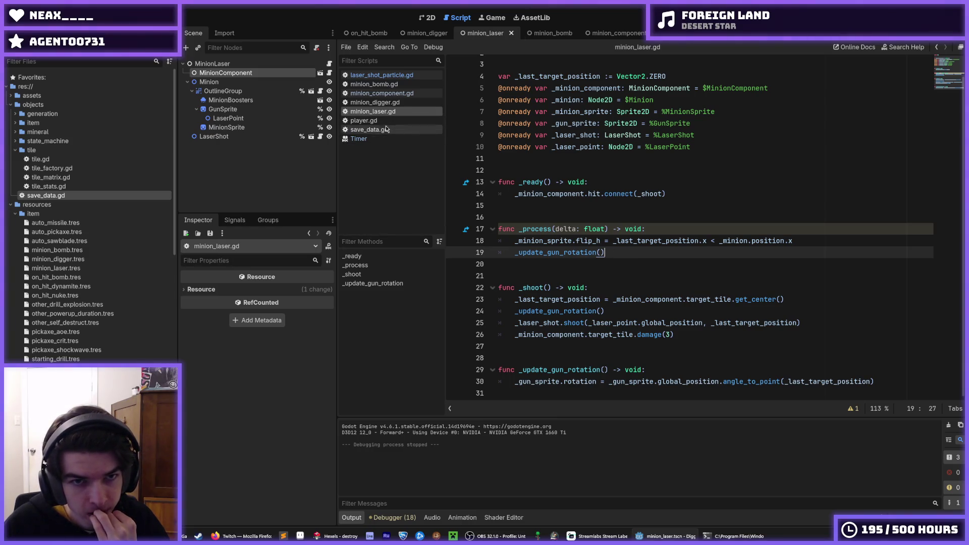
{"action": "left_click", "coordinate": [390, 77]}
{"action": "left_click", "coordinate": [391, 84]}
{"action": "left_click", "coordinate": [391, 92]}
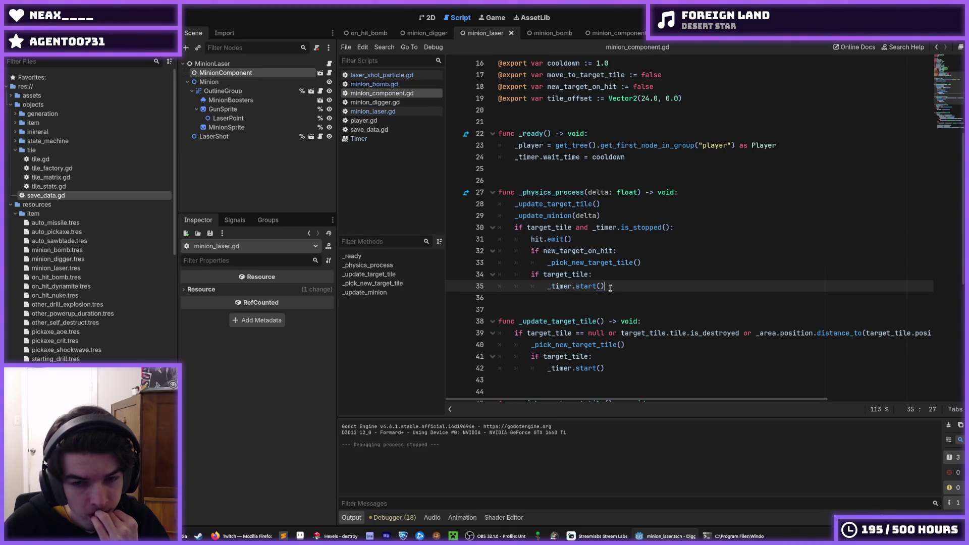
Step: Inspect the _timer.start() calls on lines 35 and 42 of minion_component.gd
{"action": "left_click_drag", "start_coordinate": [610, 288], "coordinate": [544, 282]}
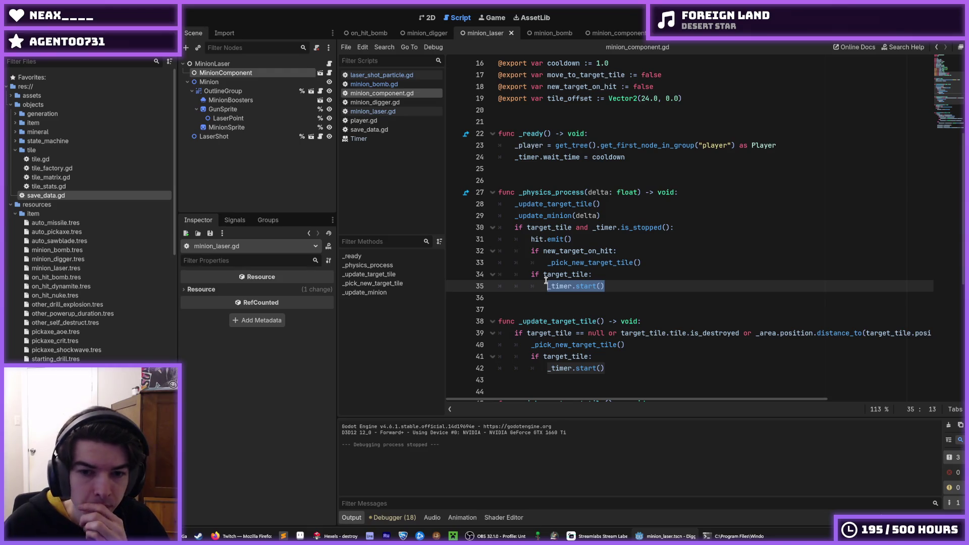
{"action": "left_click", "coordinate": [546, 281]}
{"action": "scroll", "coordinate": [545, 281], "scroll_direction": "down", "scroll_amount": 3}
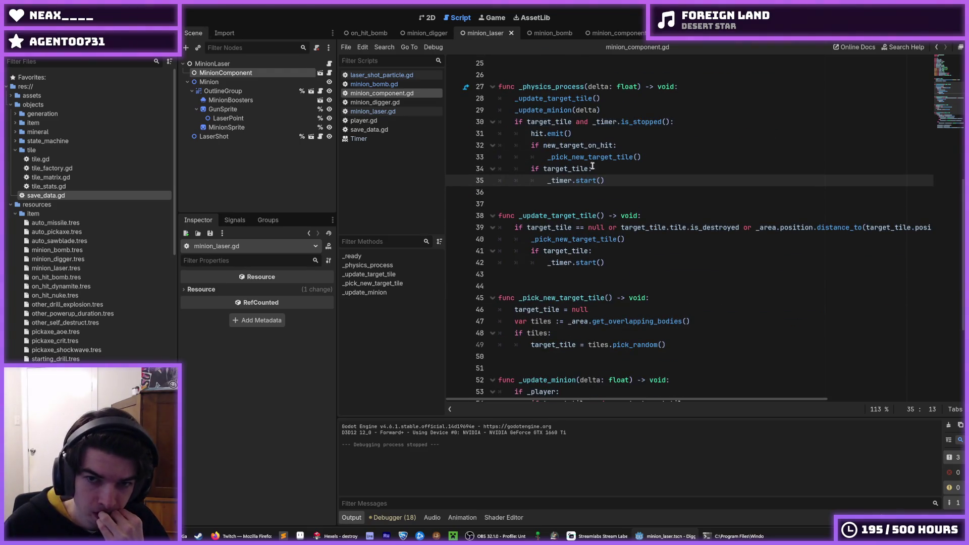
{"action": "left_click", "coordinate": [603, 167]}
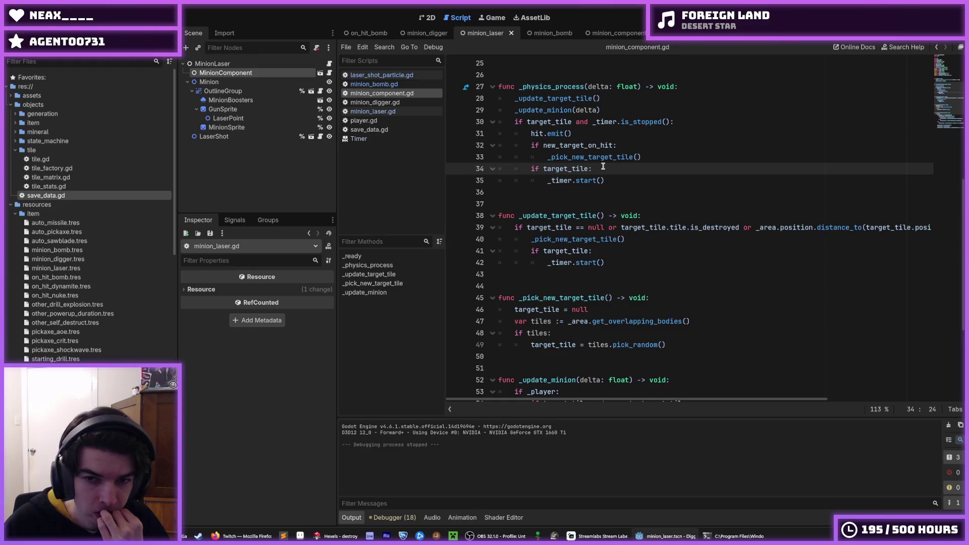
{"action": "left_click_drag", "start_coordinate": [605, 261], "coordinate": [543, 261]}
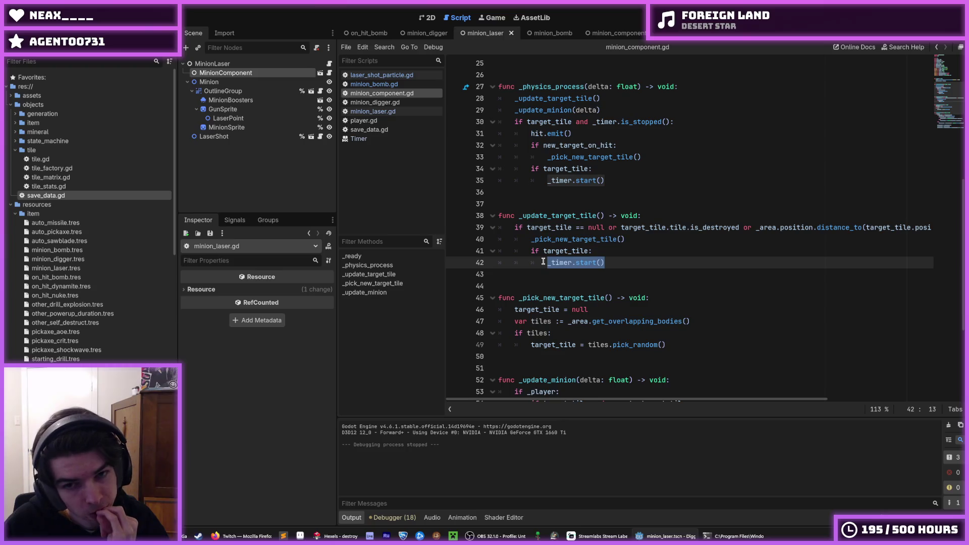
{"action": "left_click", "coordinate": [601, 251]}
{"action": "left_click_drag", "start_coordinate": [605, 262], "coordinate": [546, 261]}
{"action": "left_click", "coordinate": [546, 260]}
{"action": "left_click", "coordinate": [597, 252]}
{"action": "left_click", "coordinate": [620, 262]}
{"action": "left_click", "coordinate": [618, 250]}
{"action": "left_click_drag", "start_coordinate": [620, 262], "coordinate": [547, 262]}
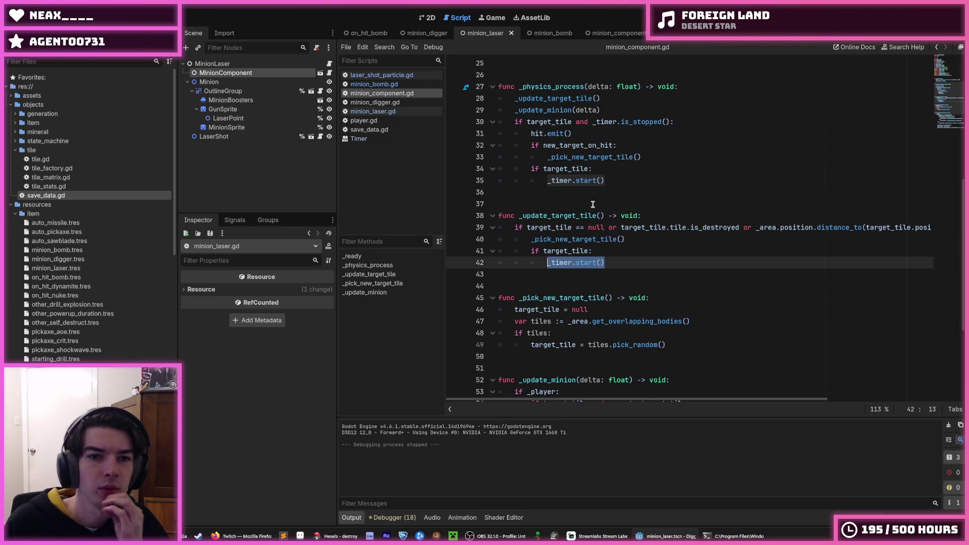
Step: Consult the Timer help page, revisit line 35 of minion_component.gd, then show the scene in 2D
{"action": "left_click", "coordinate": [386, 140]}
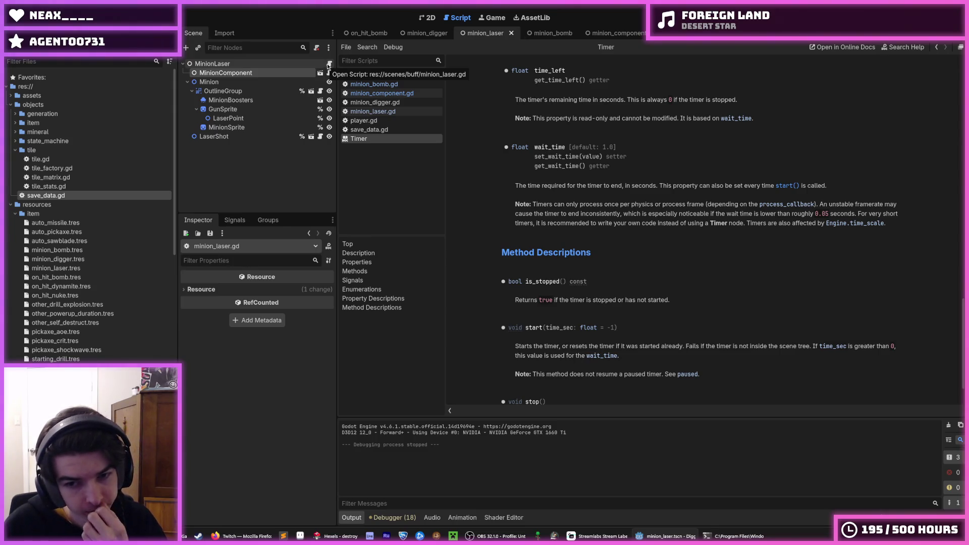
{"action": "left_click", "coordinate": [328, 66]}
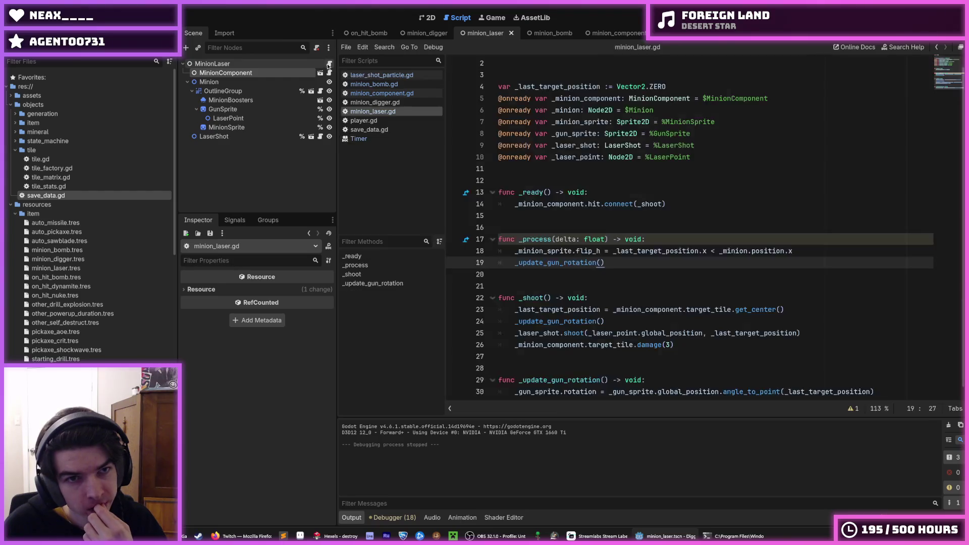
{"action": "left_click", "coordinate": [382, 93]}
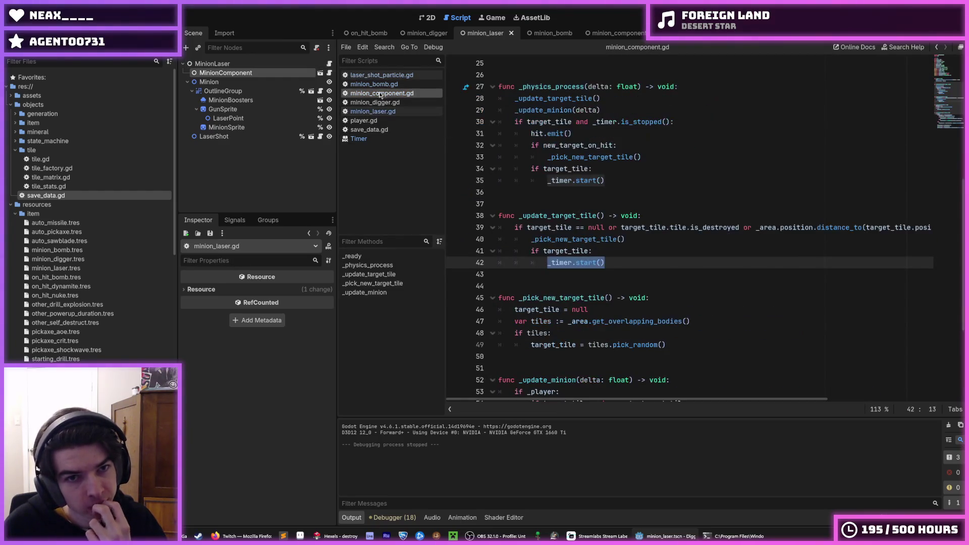
{"action": "left_click", "coordinate": [596, 180]}
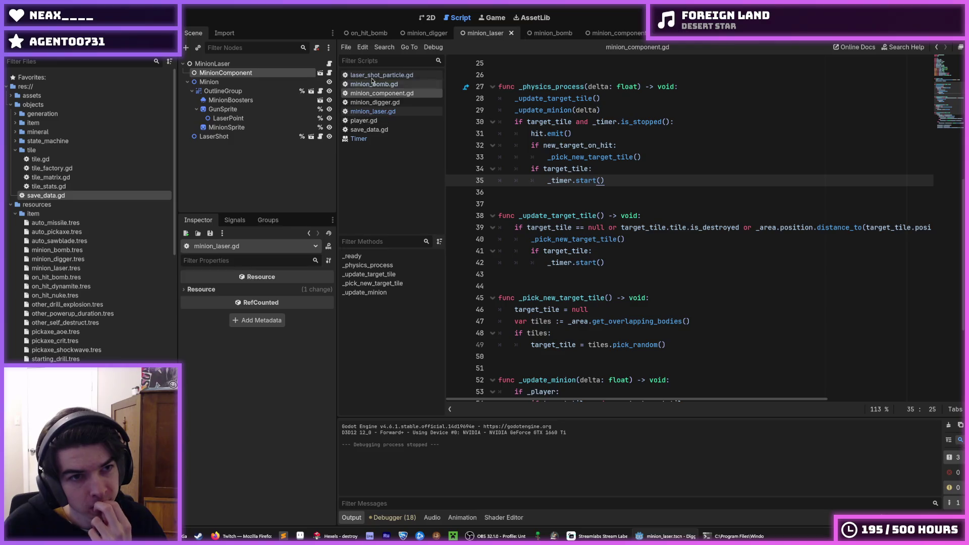
{"action": "left_click", "coordinate": [429, 18]}
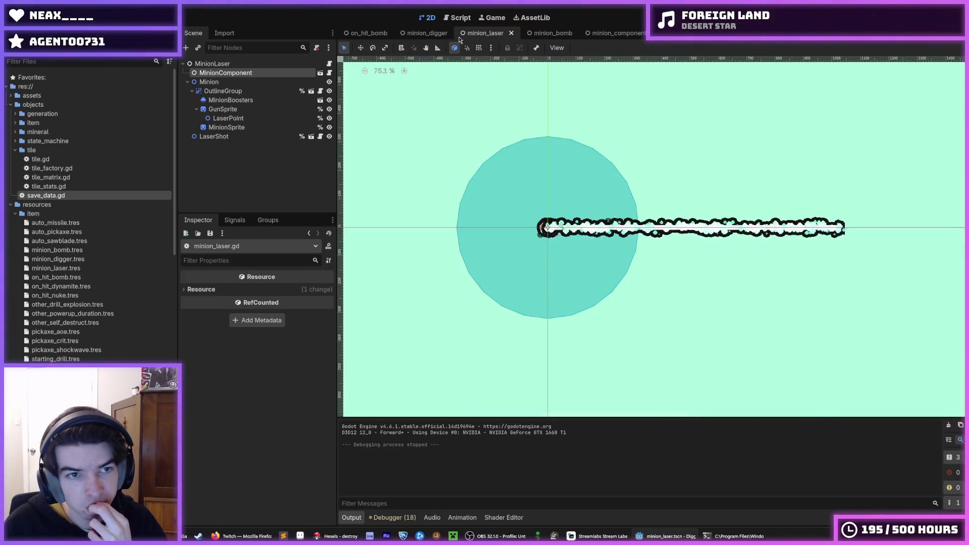
Step: In the minion_component scene, leave the Timer's One Shot enabled and save the scene
{"action": "left_click", "coordinate": [606, 33]}
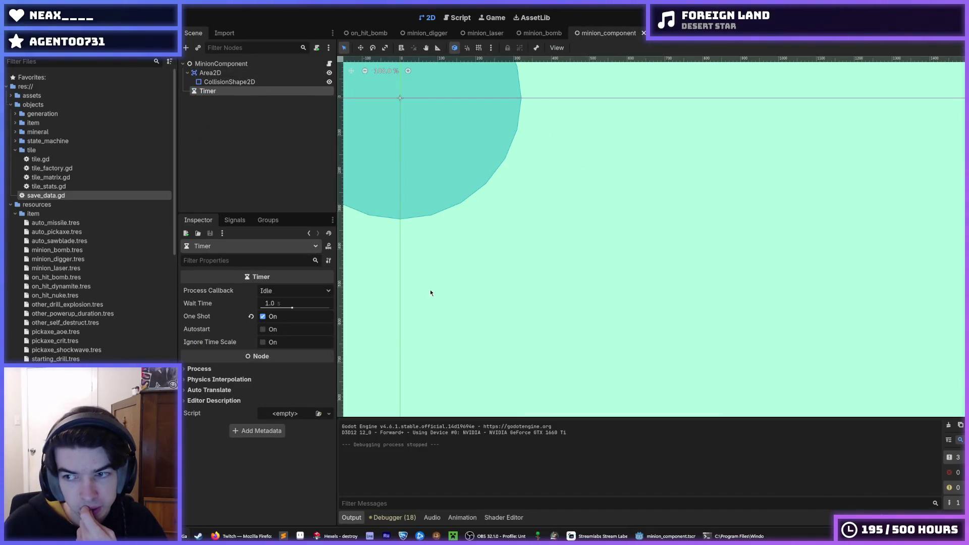
{"action": "left_click", "coordinate": [263, 318]}
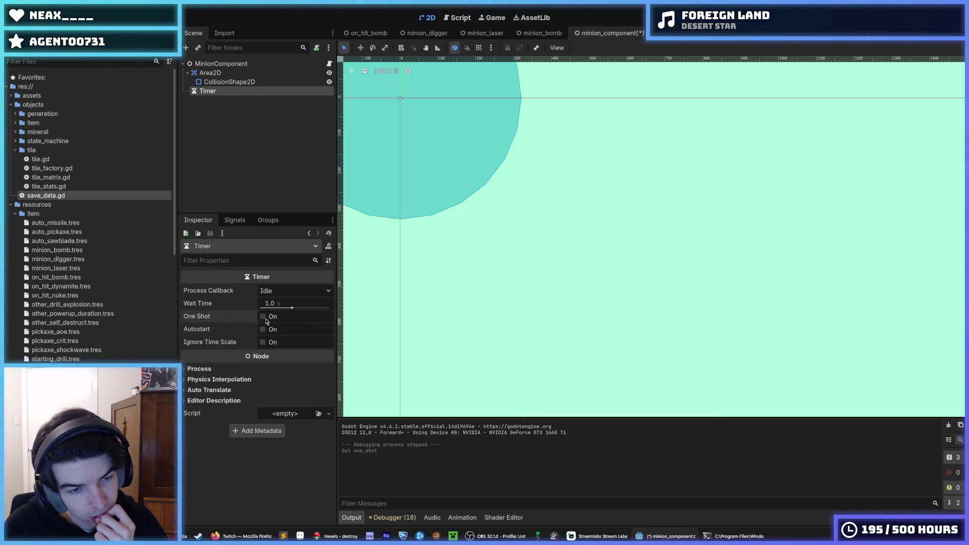
{"action": "left_click", "coordinate": [263, 318]}
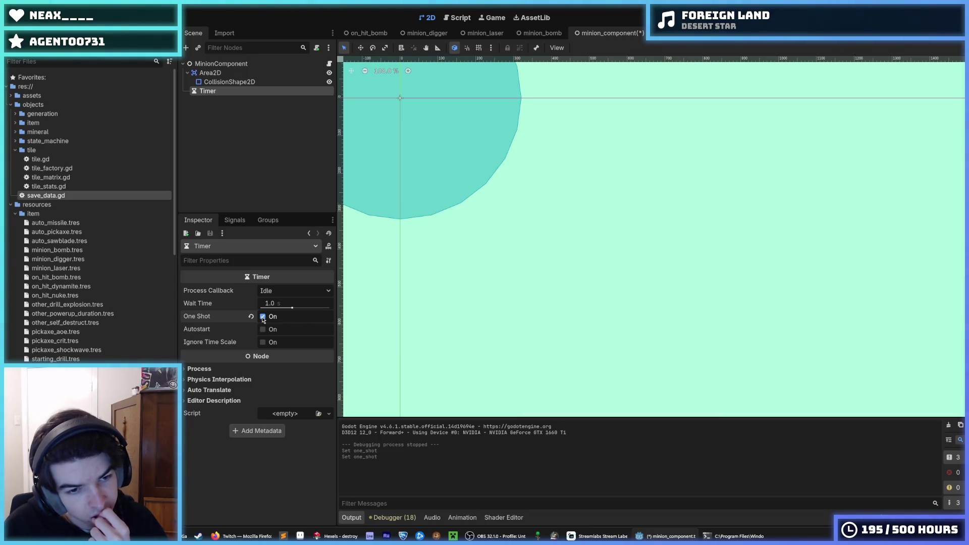
{"action": "left_click", "coordinate": [263, 317]}
{"action": "key", "text": "ctrl+s"}
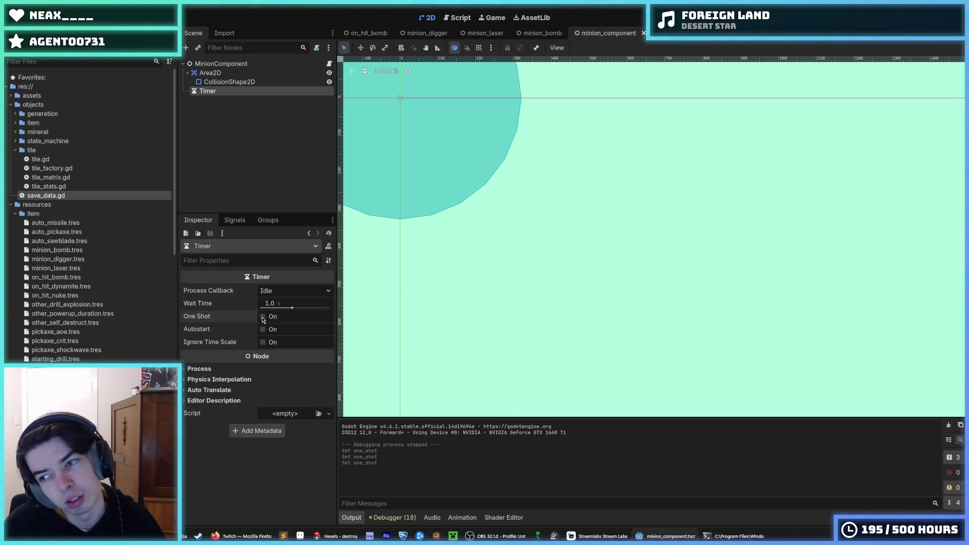
{"action": "left_click", "coordinate": [262, 318]}
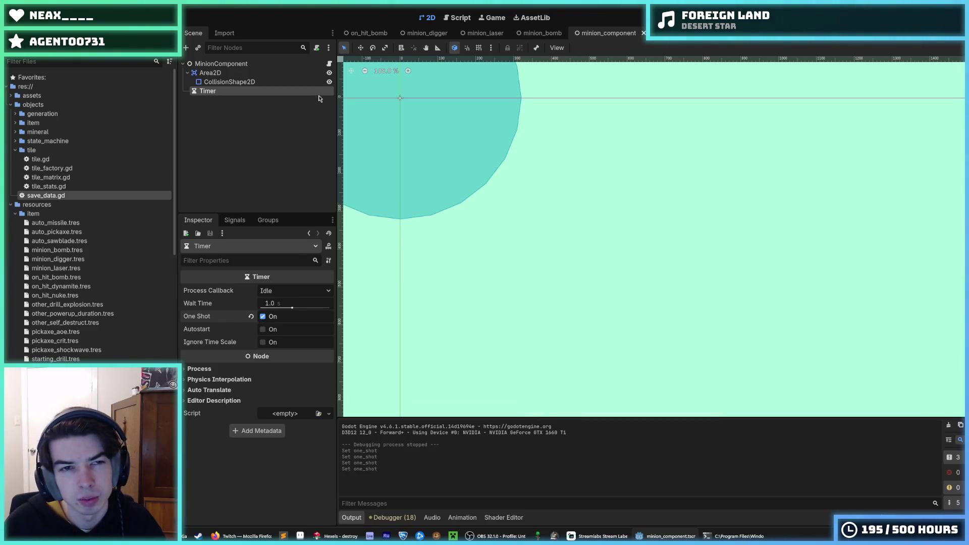
Step: Return to minion_component.gd around lines 40–41
{"action": "left_click", "coordinate": [329, 63]}
{"action": "left_click", "coordinate": [635, 240]}
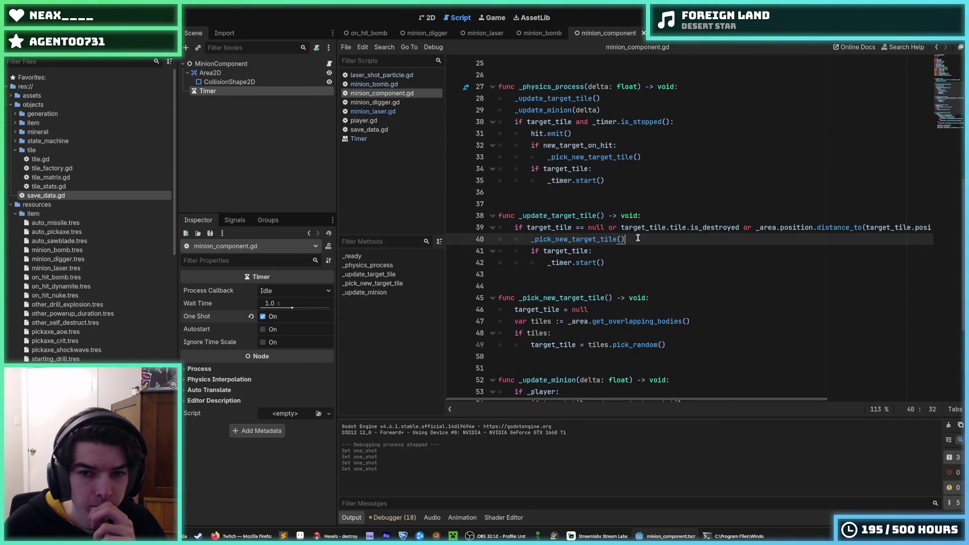
{"action": "left_click", "coordinate": [631, 251]}
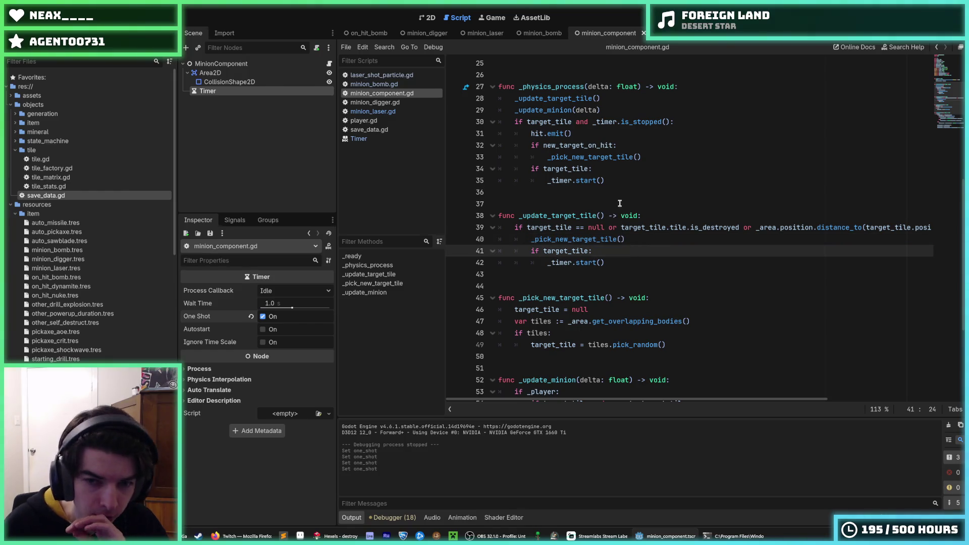
Step: Comment out the timer restart on lines 41–42 of _update_target_tile and save the script
{"action": "left_click", "coordinate": [632, 259]}
{"action": "scroll", "coordinate": [632, 257], "scroll_direction": "down", "scroll_amount": 4}
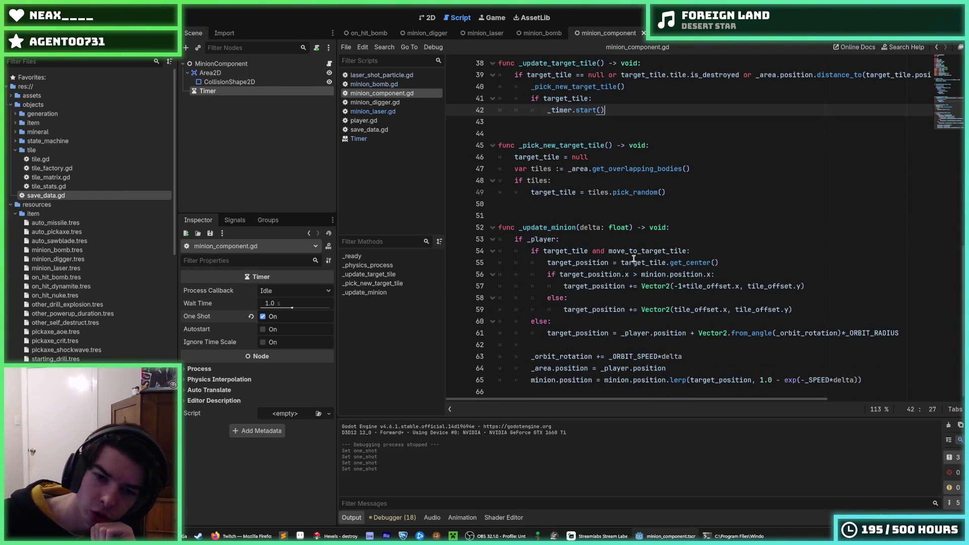
{"action": "scroll", "coordinate": [633, 258], "scroll_direction": "up", "scroll_amount": 6}
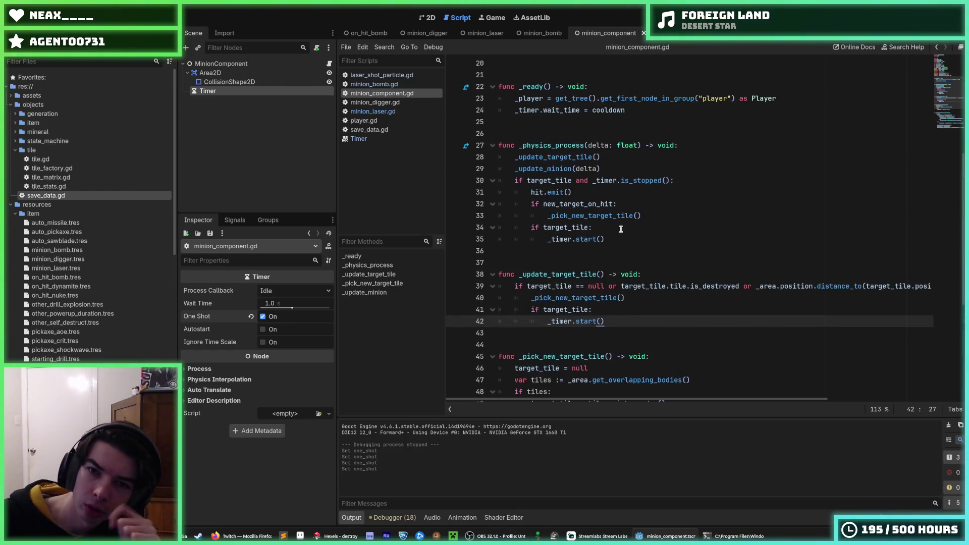
{"action": "left_click", "coordinate": [596, 193]}
{"action": "mouse_move", "coordinate": [606, 239]}
{"action": "left_mouse_down"}
{"action": "mouse_move", "coordinate": [600, 229]}
{"action": "mouse_move", "coordinate": [573, 231]}
{"action": "left_mouse_up"}
{"action": "left_click_drag", "start_coordinate": [605, 321], "coordinate": [433, 317]}
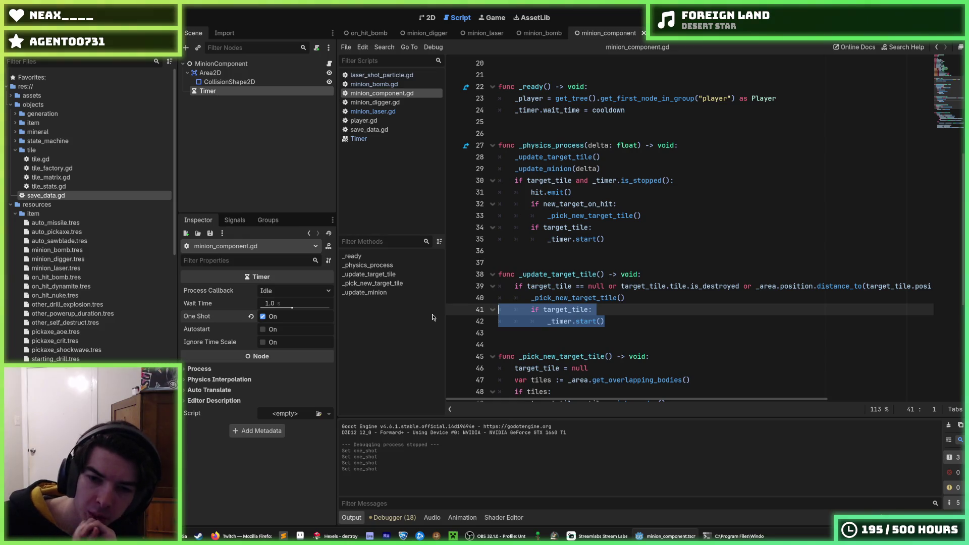
{"action": "key", "text": "ctrl+k"}
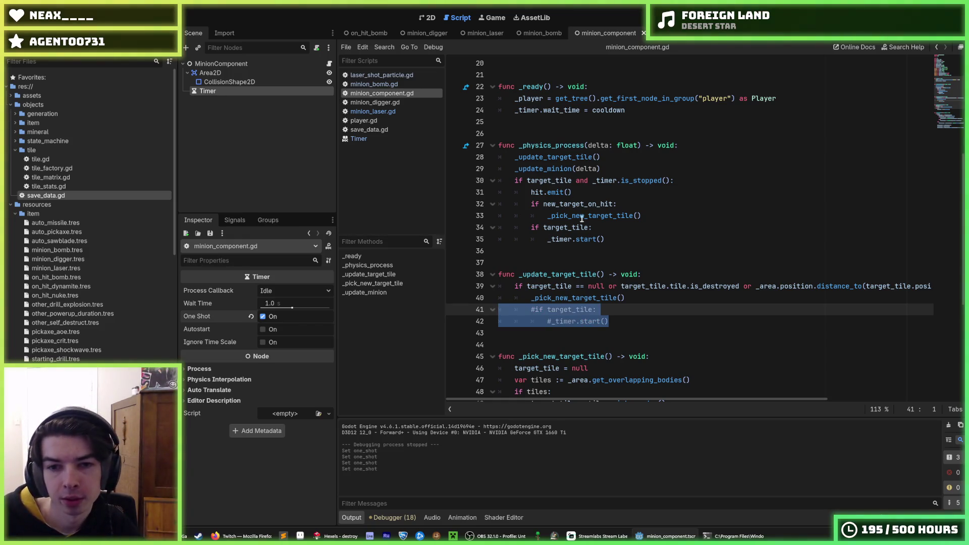
{"action": "double_click", "coordinate": [581, 237]}
{"action": "scroll", "coordinate": [596, 227], "scroll_direction": "down", "scroll_amount": 6}
{"action": "scroll", "coordinate": [596, 222], "scroll_direction": "up", "scroll_amount": 6}
{"action": "left_click", "coordinate": [624, 231]}
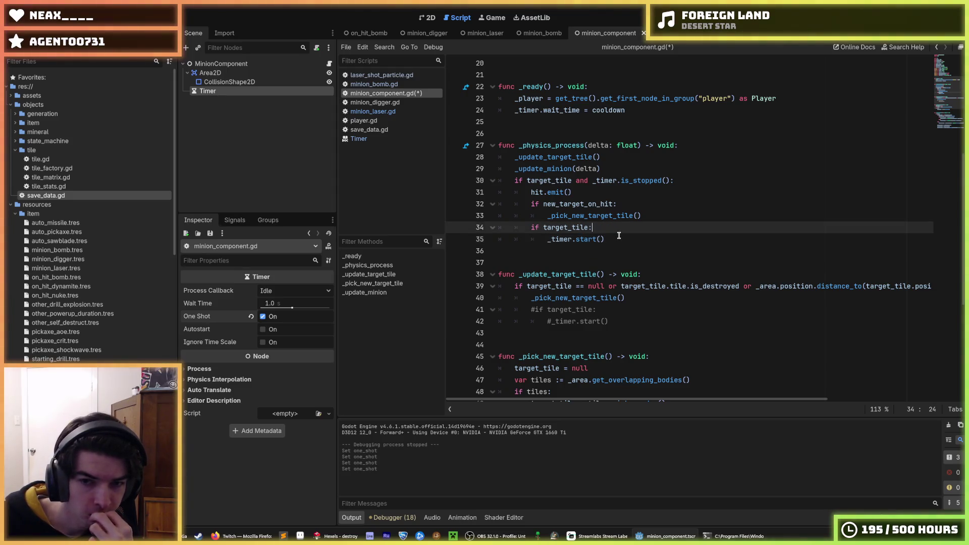
{"action": "key", "text": "ctrl+s"}
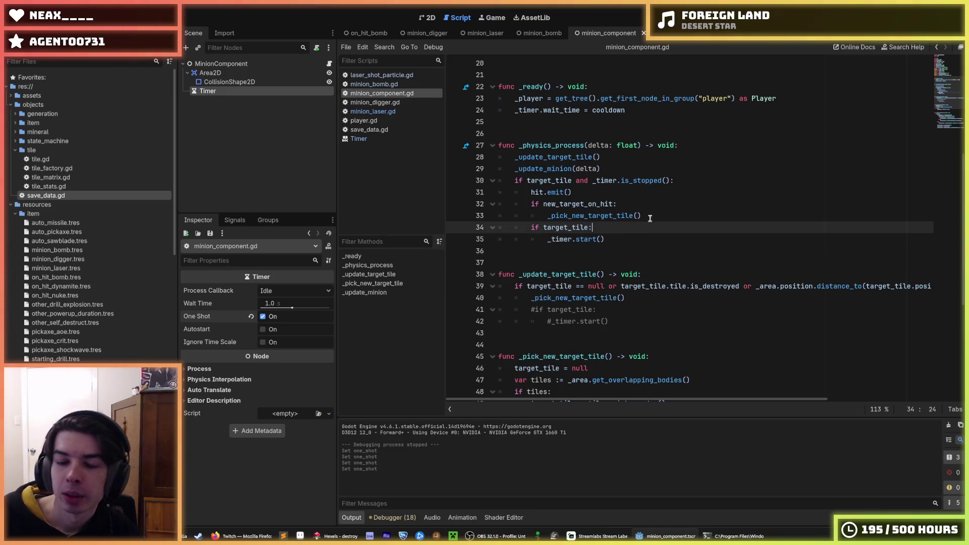
Step: Run the game with F5 to test how the minions retarget
{"action": "left_click", "coordinate": [674, 216]}
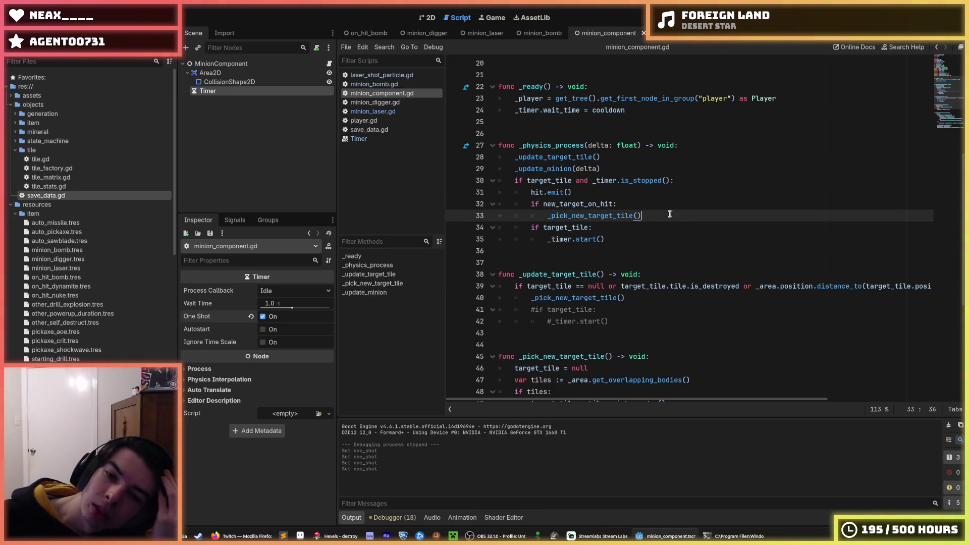
{"action": "key", "text": "F5"}
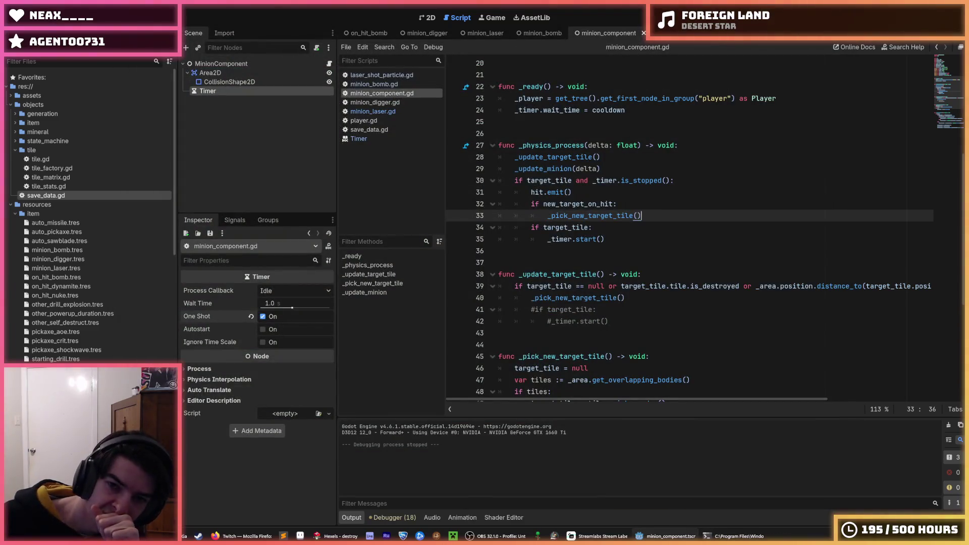
{"action": "scroll", "coordinate": [767, 81], "scroll_direction": "down", "scroll_amount": 3}
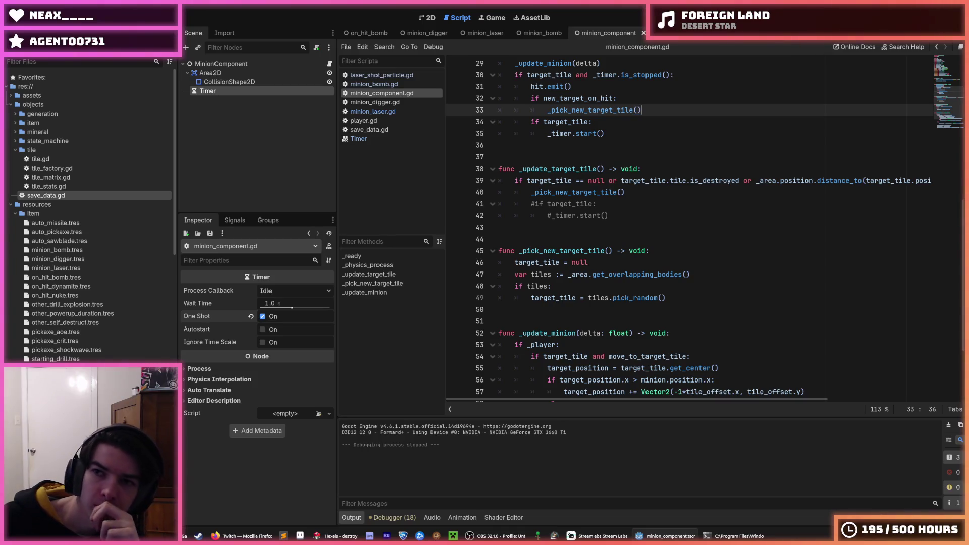
{"action": "key", "text": "F5"}
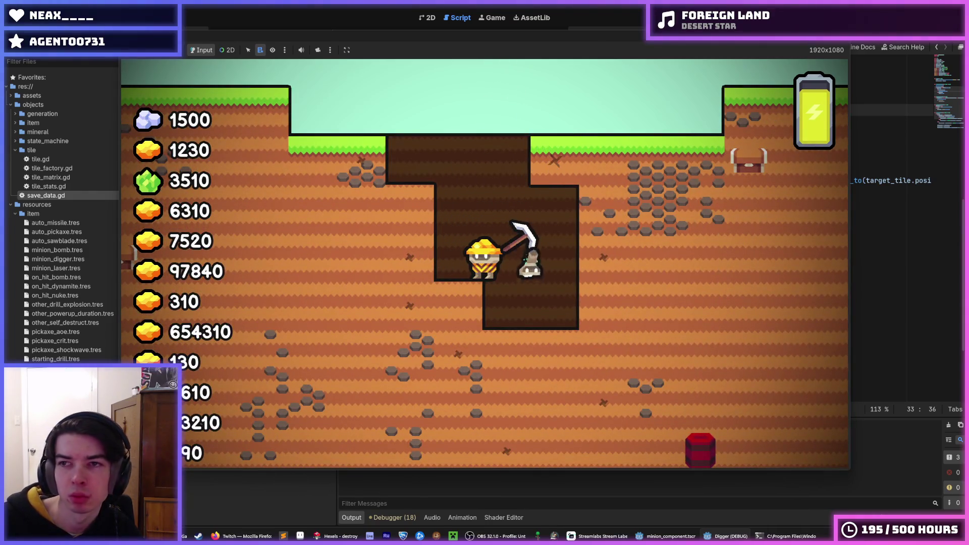
Step: Stop the running game and glance at line 14 of minion_laser.gd
{"action": "key", "text": "F8"}
{"action": "left_click", "coordinate": [555, 239]}
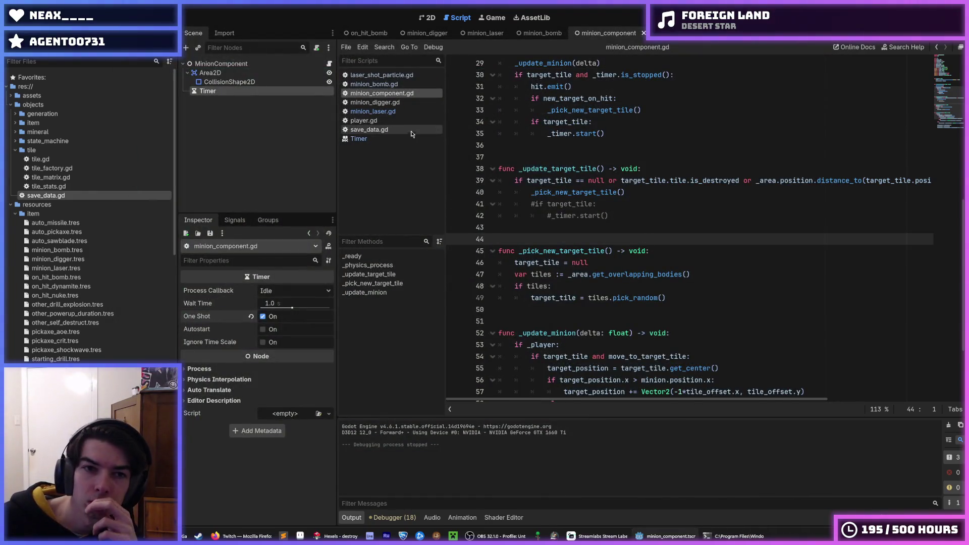
{"action": "left_click", "coordinate": [383, 111]}
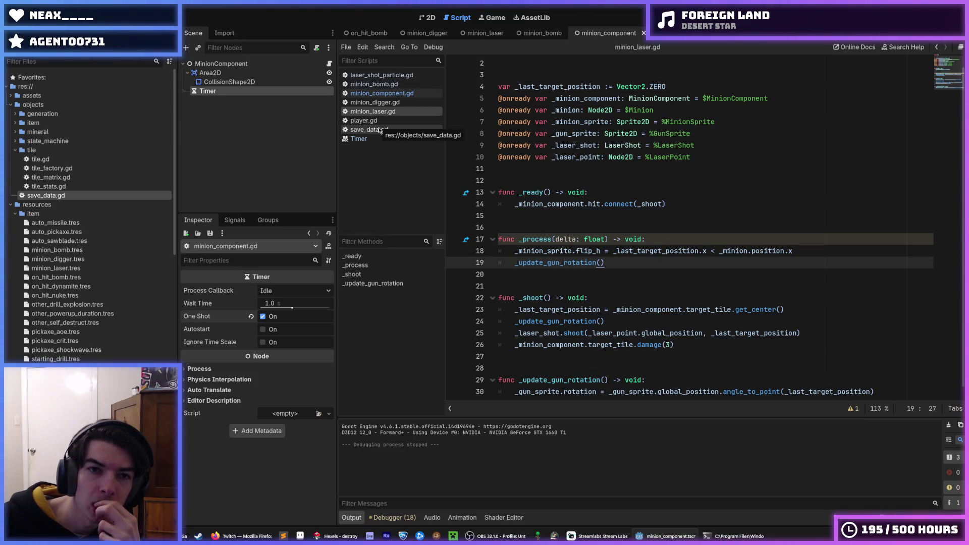
{"action": "left_click", "coordinate": [566, 204]}
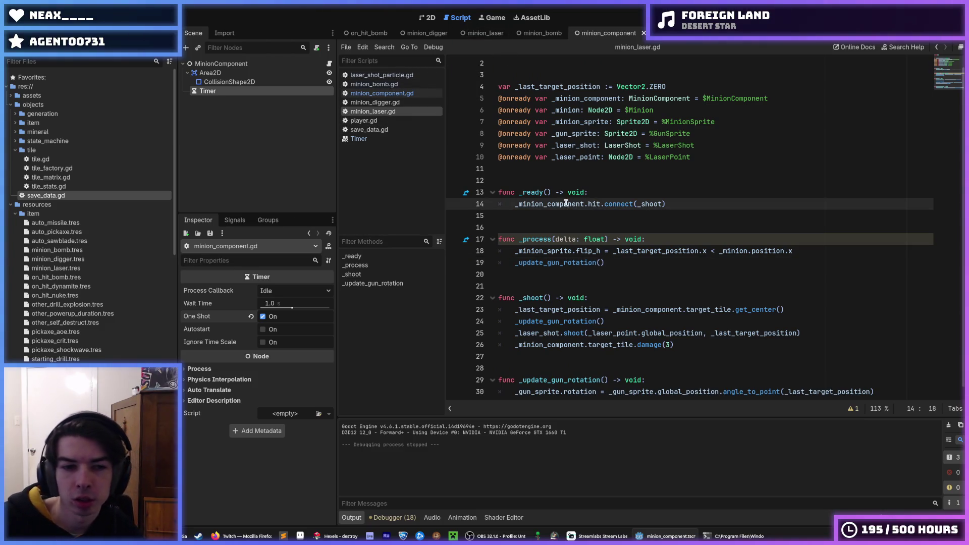
Step: Comment out MINION_LASER in save_data.gd's items list and run the game again
{"action": "left_click", "coordinate": [379, 133]}
{"action": "left_click", "coordinate": [588, 277]}
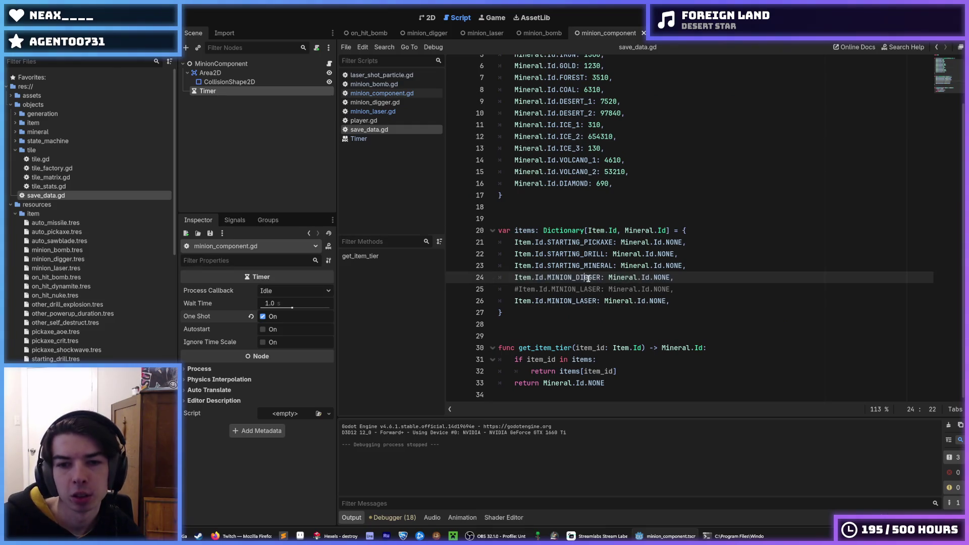
{"action": "key", "text": "Down"}
{"action": "key", "text": "Down"}
{"action": "key", "text": "ctrl+k"}
{"action": "key", "text": "F5"}
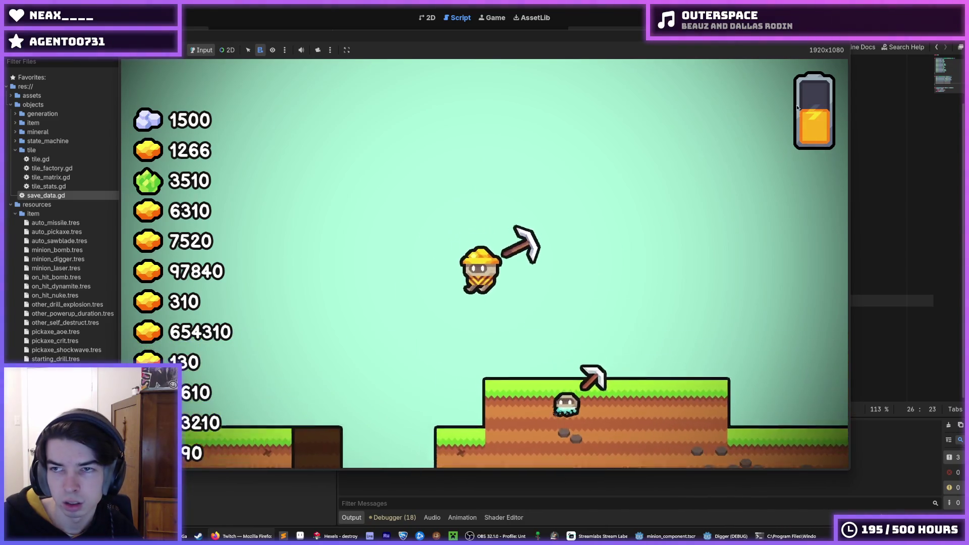
Step: Stop the running game and save the project
{"action": "key", "text": "F8"}
{"action": "left_click", "coordinate": [733, 257]}
{"action": "left_click", "coordinate": [716, 265]}
{"action": "left_click", "coordinate": [704, 277]}
{"action": "left_click", "coordinate": [705, 265]}
{"action": "key", "text": "ctrl+s"}
Step: Flip through minion_laser.gd and minion_digger.gd, then return to minion_component.gd's commented line 42
{"action": "left_click", "coordinate": [373, 111]}
{"action": "left_click", "coordinate": [389, 103]}
{"action": "left_click", "coordinate": [388, 94]}
{"action": "left_click", "coordinate": [389, 102]}
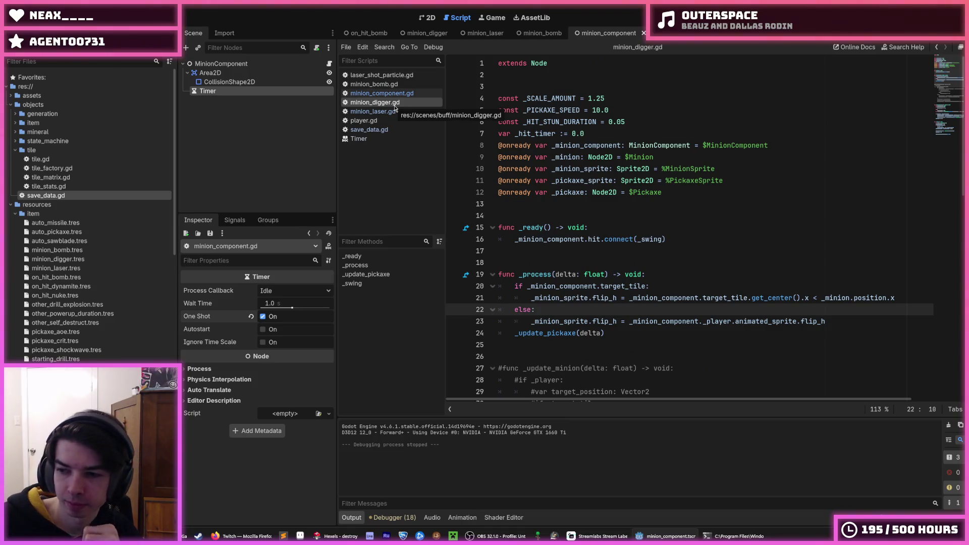
{"action": "left_click", "coordinate": [388, 111]}
{"action": "left_click", "coordinate": [388, 93]}
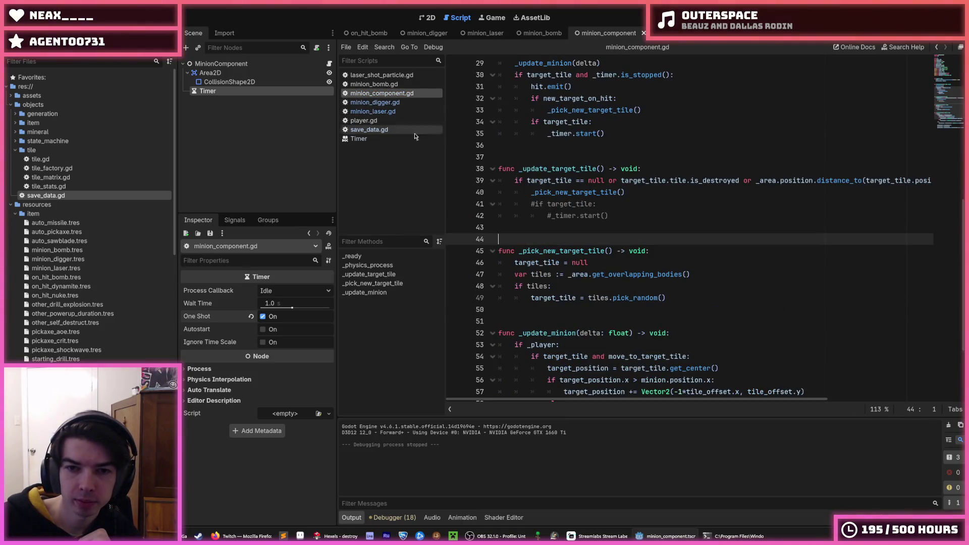
{"action": "left_click", "coordinate": [612, 215]}
{"action": "left_click", "coordinate": [619, 199]}
{"action": "left_click", "coordinate": [629, 212]}
{"action": "left_click", "coordinate": [617, 208]}
{"action": "left_click", "coordinate": [618, 214]}
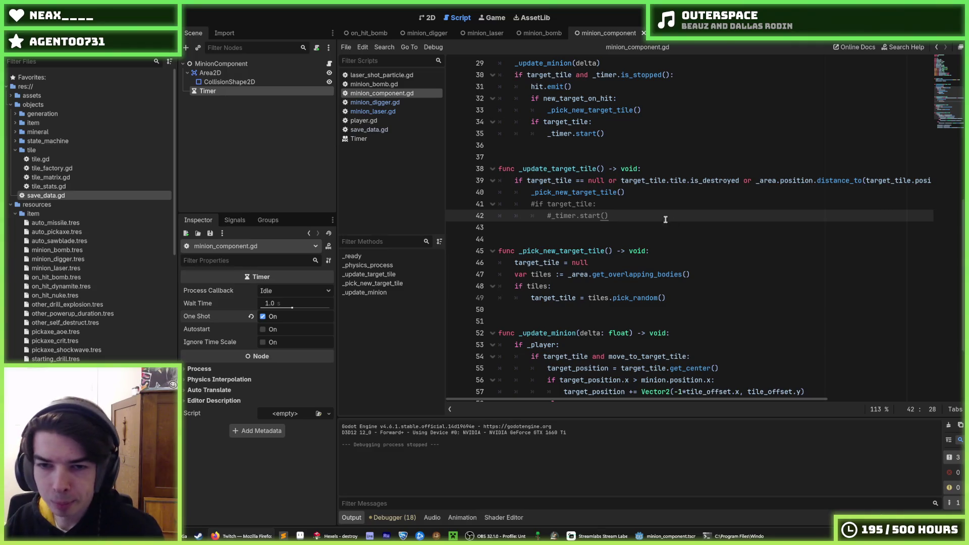
{"action": "scroll", "coordinate": [635, 213], "scroll_direction": "up", "scroll_amount": 1}
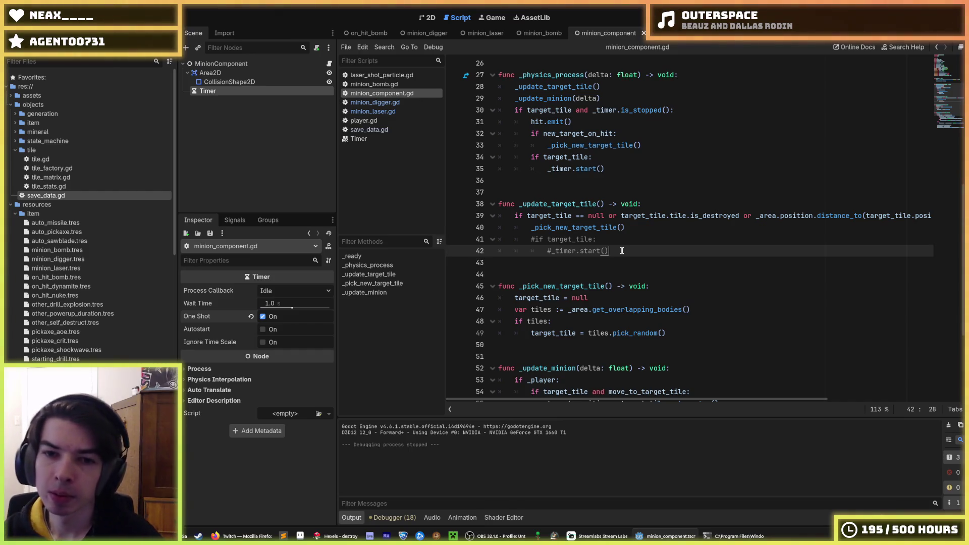
Step: Uncomment lines 41–42 with Ctrl+K and start a new line under 'if target_tile:'
{"action": "key", "text": "shift+Up"}
{"action": "key", "text": "ctrl+k"}
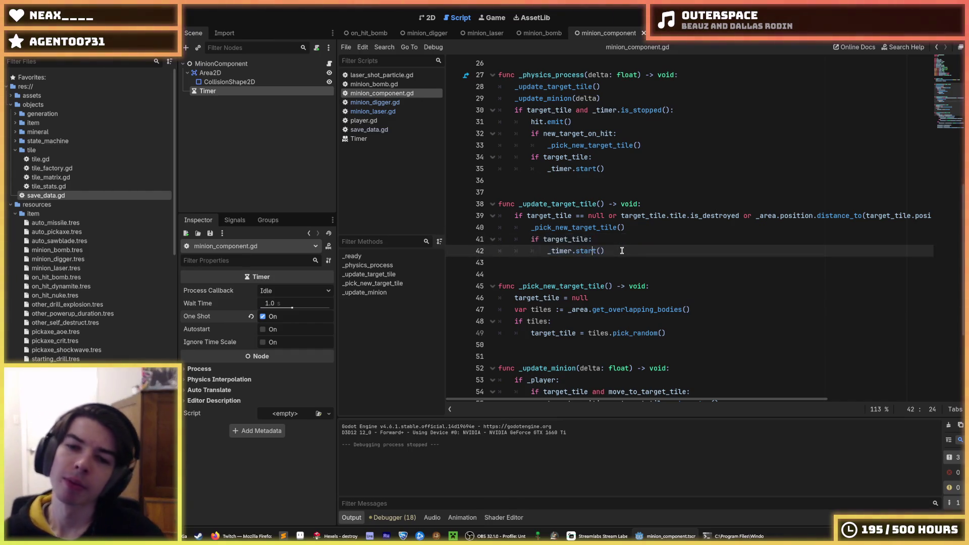
{"action": "key", "text": "Return"}
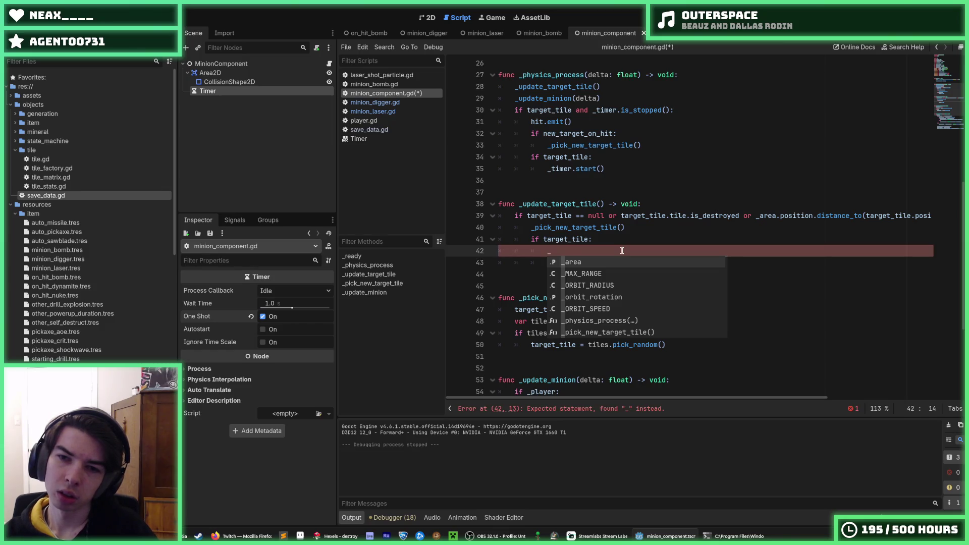
Step: Replace the _timer.start() line with '_timer.time_left = max(time_left, 0.1)' and save
{"action": "key", "text": "Escape"}
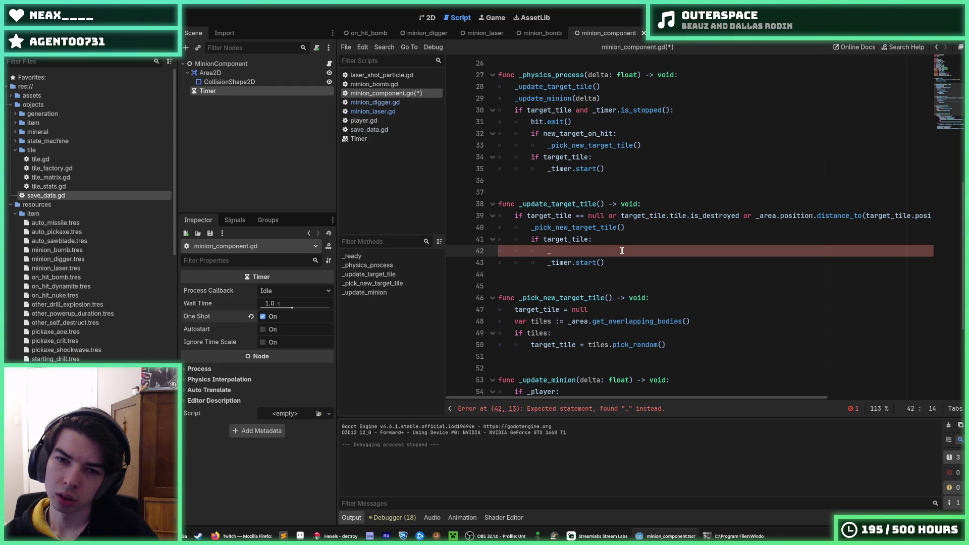
{"action": "key", "text": "BackSpace"}
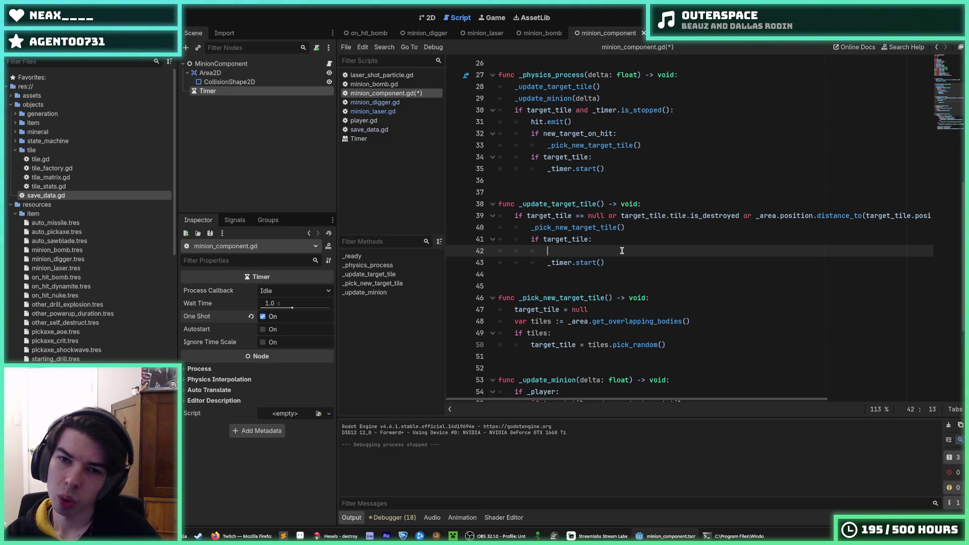
{"action": "type", "text": "_timer"}
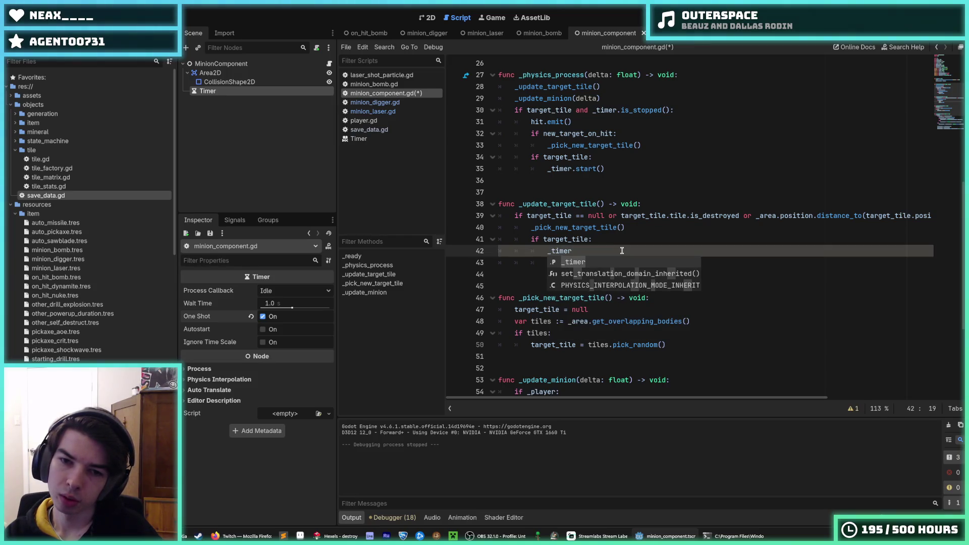
{"action": "key", "text": "Escape"}
{"action": "key", "text": "Down"}
{"action": "key", "text": "End"}
{"action": "key", "text": "shift+Up"}
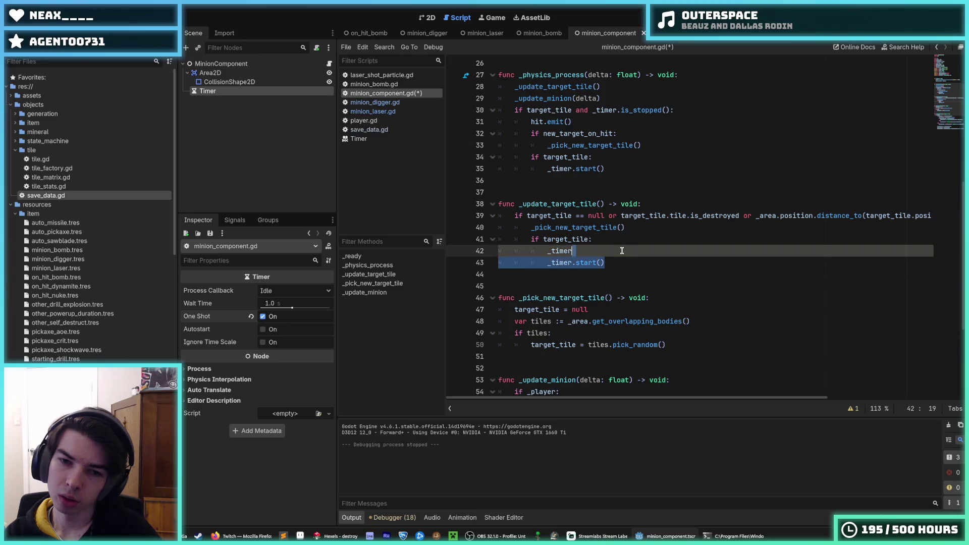
{"action": "key", "text": "BackSpace"}
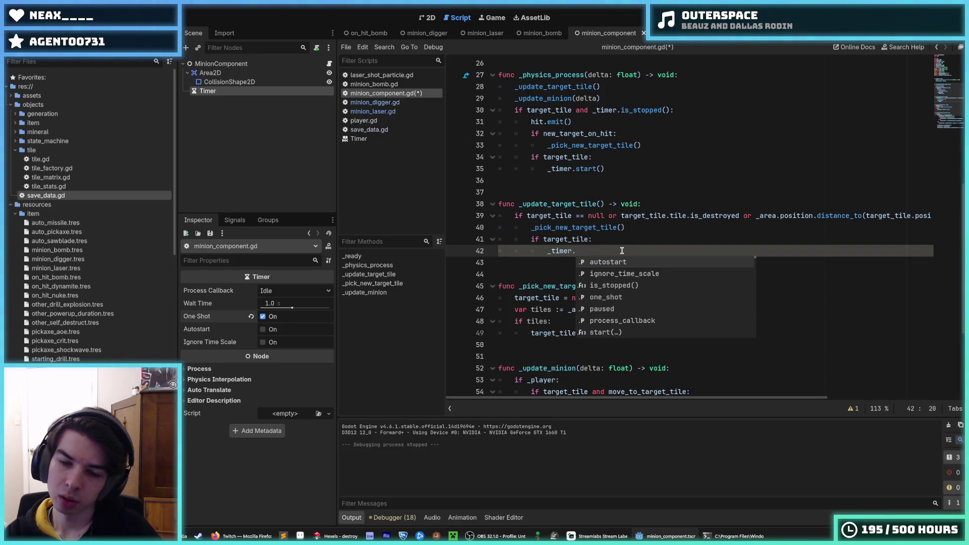
{"action": "type", "text": "time_left = "}
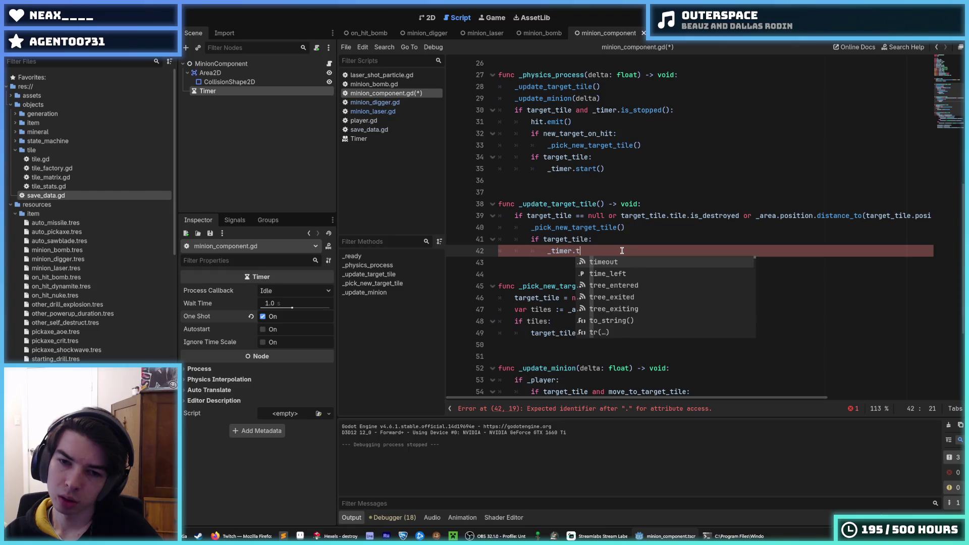
{"action": "type", "text": "m"}
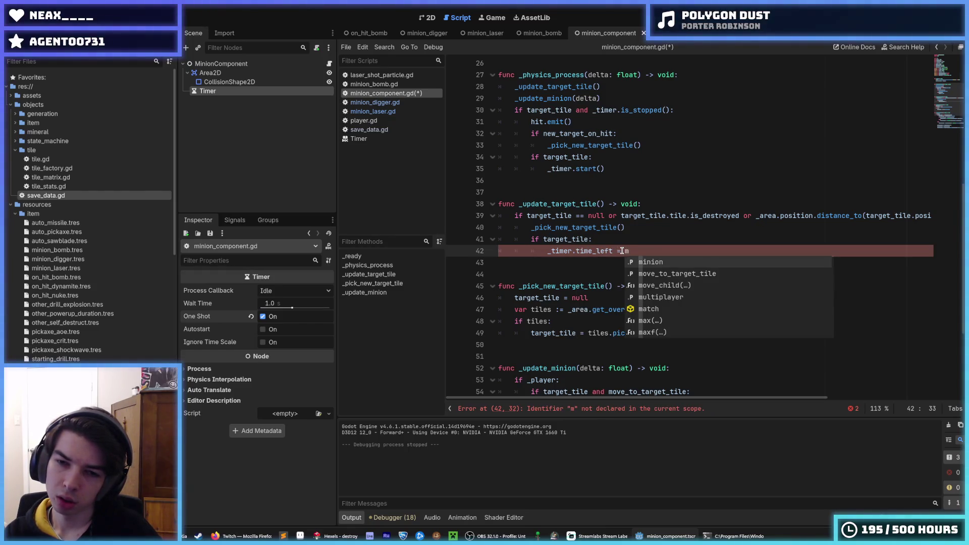
{"action": "type", "text": "ax"}
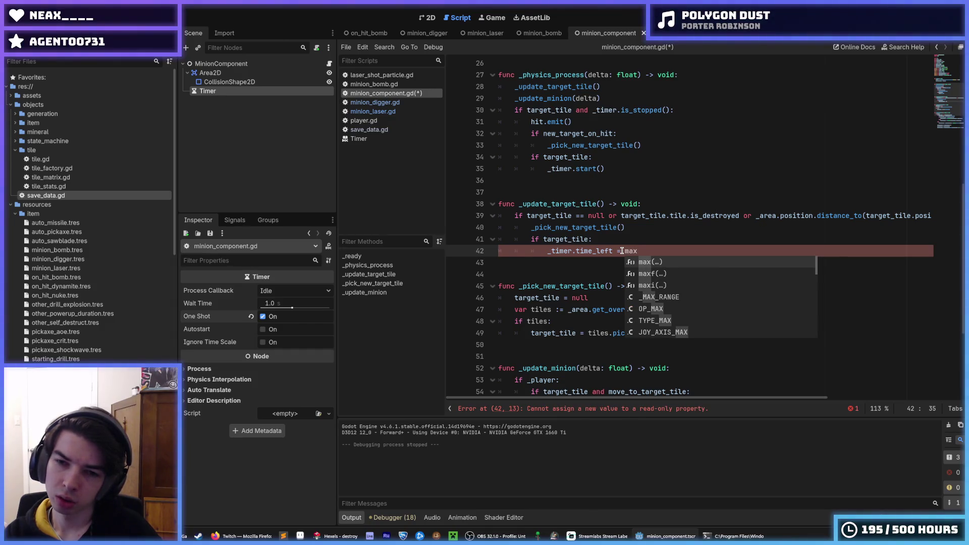
{"action": "key", "text": "Return"}
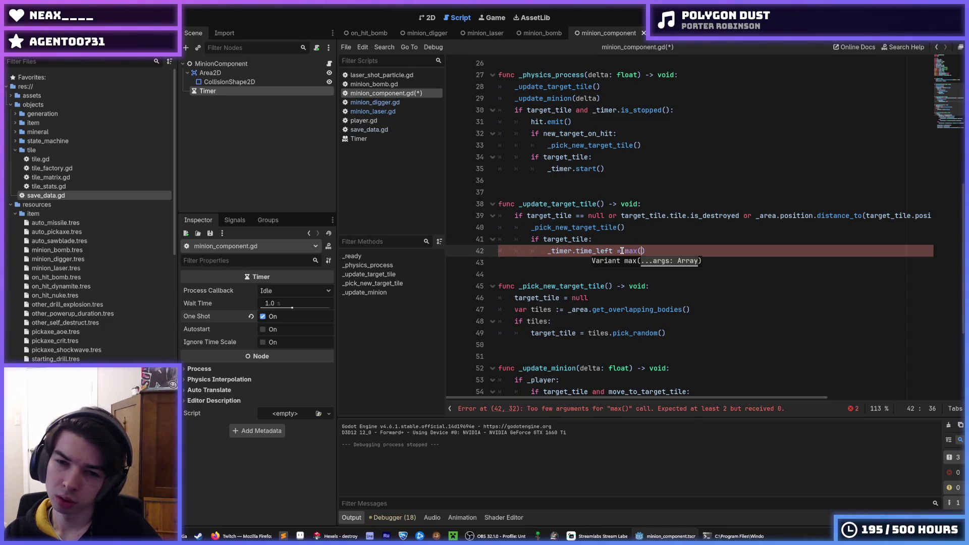
{"action": "type", "text": "time_left,"}
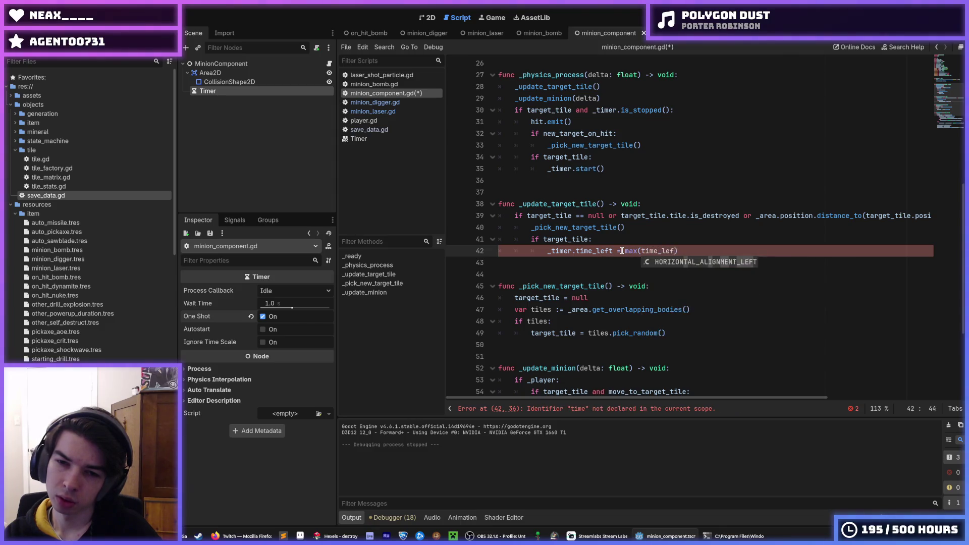
{"action": "type", "text": " 0.1"}
{"action": "key", "text": "ctrl+s"}
Step: Change the minimum inside max() from 0.1 to 0.2
{"action": "key", "text": "Up"}
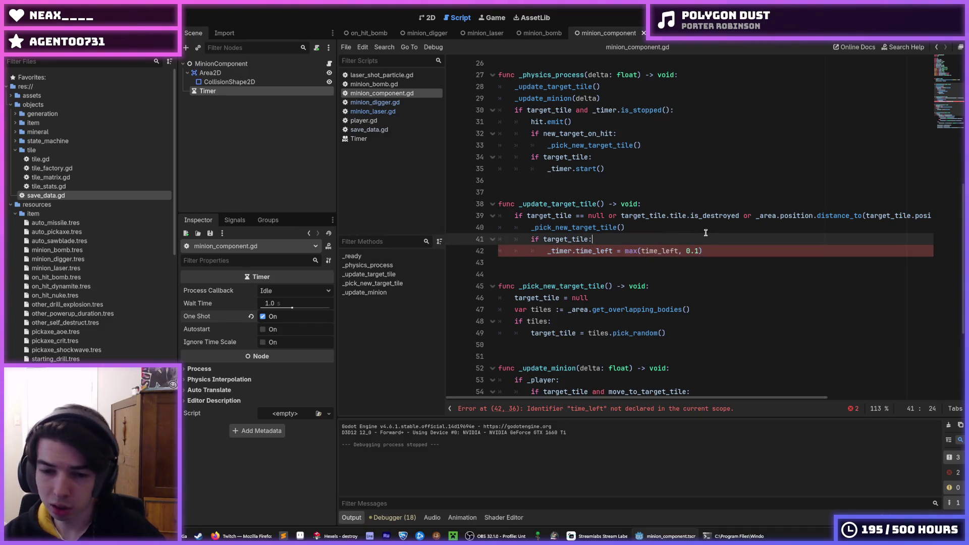
{"action": "key", "text": "Down"}
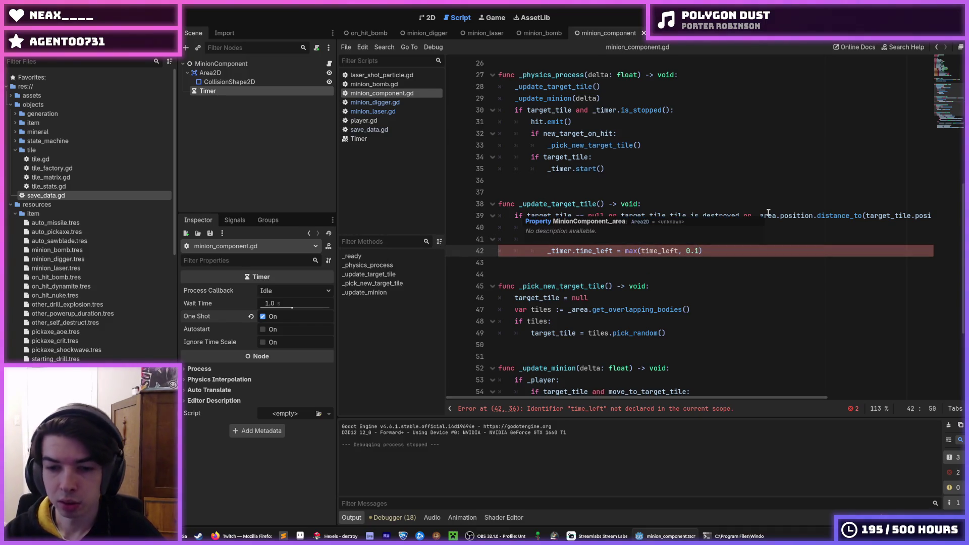
{"action": "key", "text": "BackSpace"}
{"action": "type", "text": "2"}
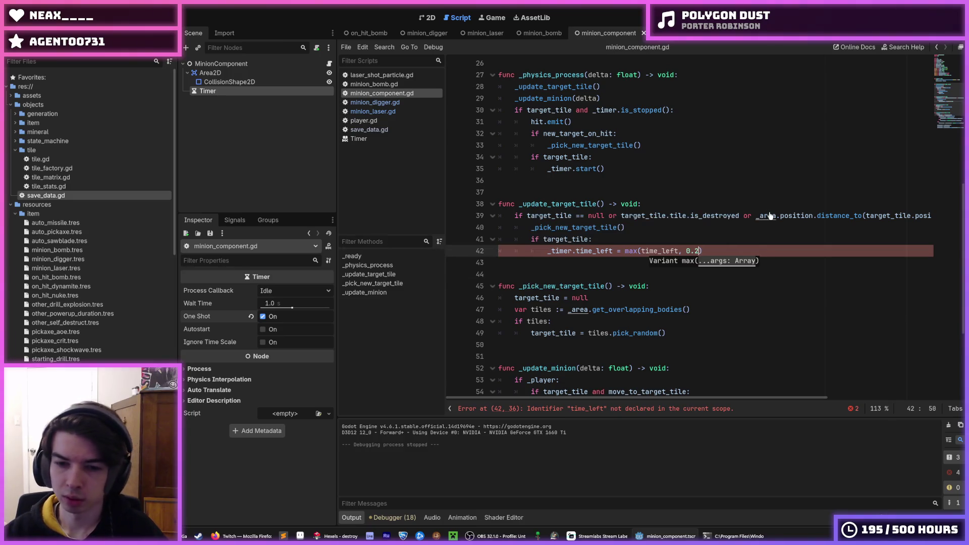
{"action": "key", "text": "Up"}
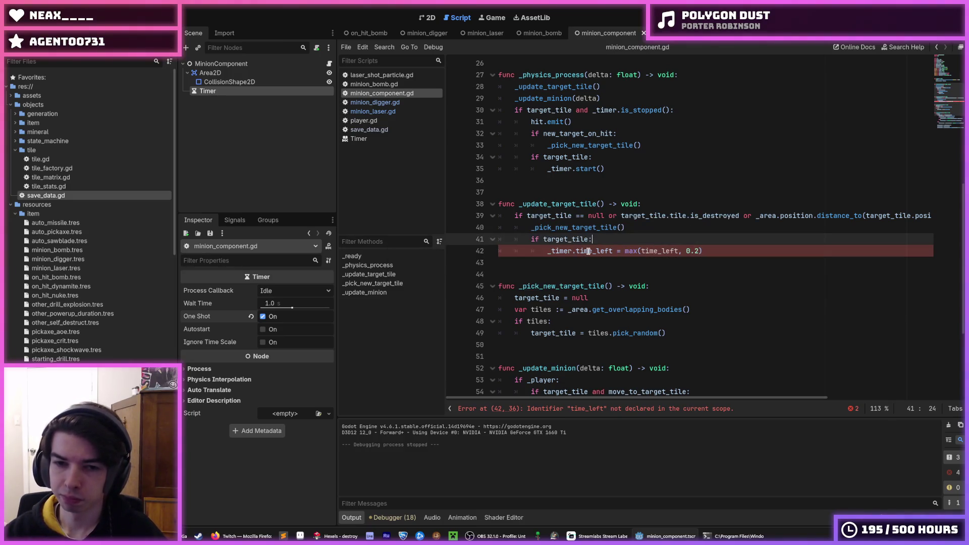
Step: Paste '_timer.' before time_left inside max() and set the minimum back to 0.1
{"action": "double_click", "coordinate": [588, 251]}
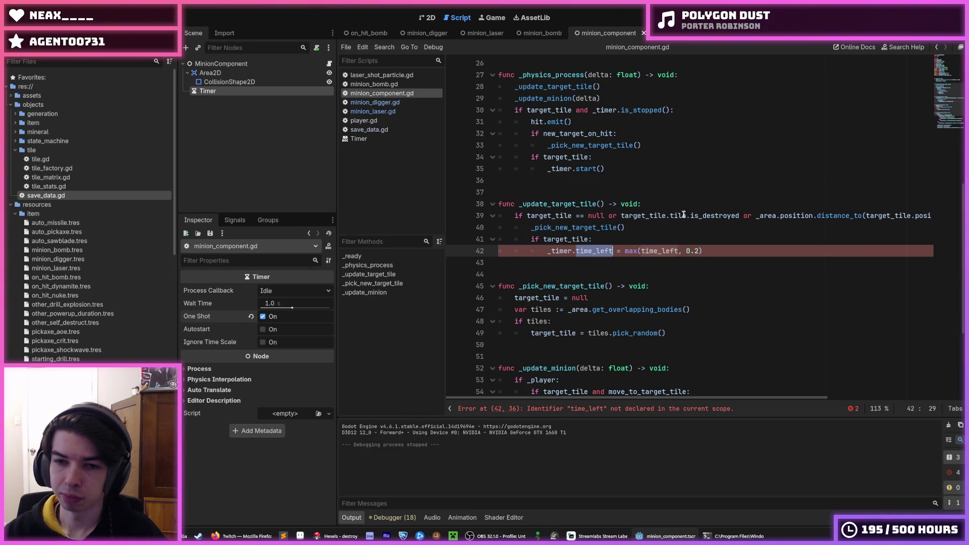
{"action": "left_click_drag", "start_coordinate": [552, 251], "coordinate": [612, 251]}
{"action": "key", "text": "ctrl+s"}
{"action": "left_click_drag", "start_coordinate": [548, 251], "coordinate": [576, 251]}
{"action": "key", "text": "ctrl+c"}
{"action": "left_click", "coordinate": [643, 251]}
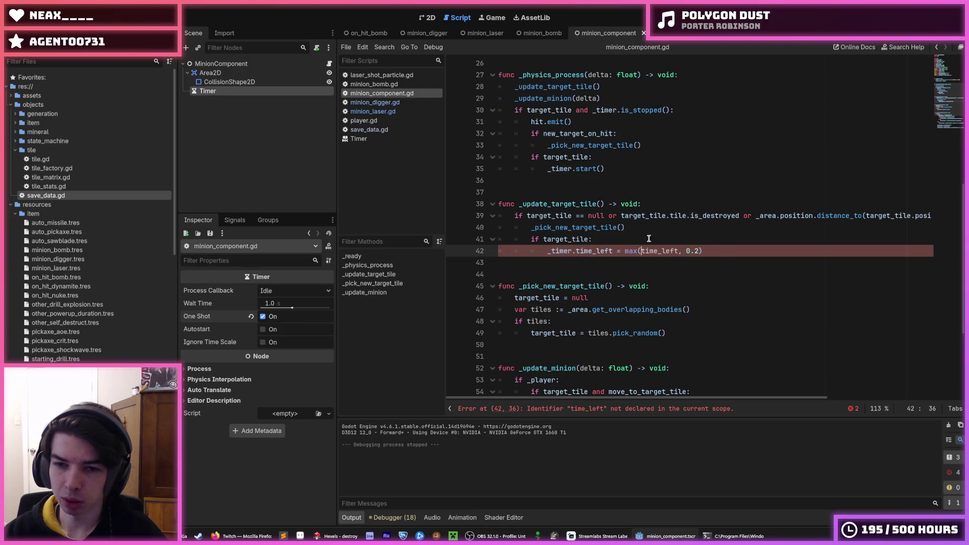
{"action": "key", "text": "ctrl+v"}
{"action": "left_click", "coordinate": [746, 244]}
{"action": "left_click", "coordinate": [724, 251]}
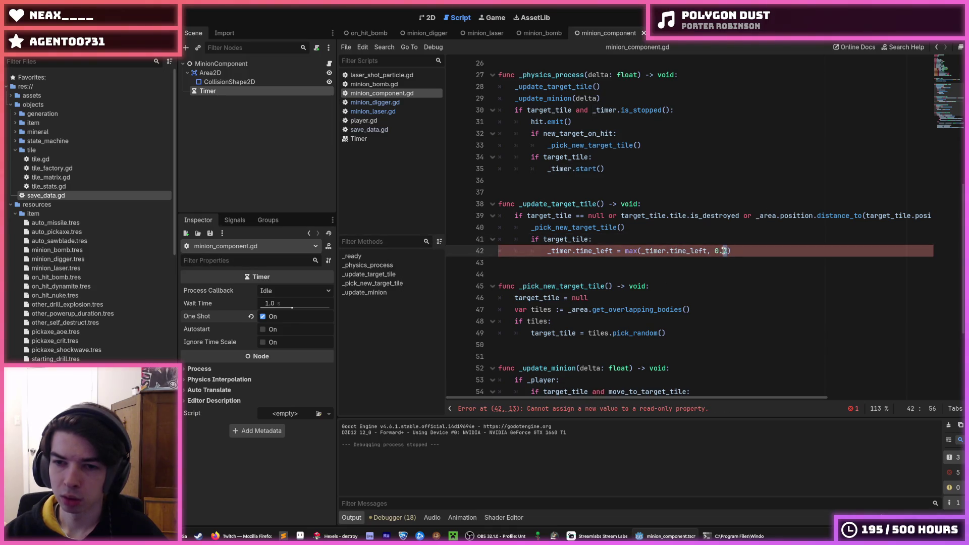
{"action": "type", "text": "1"}
{"action": "key", "text": "Delete"}
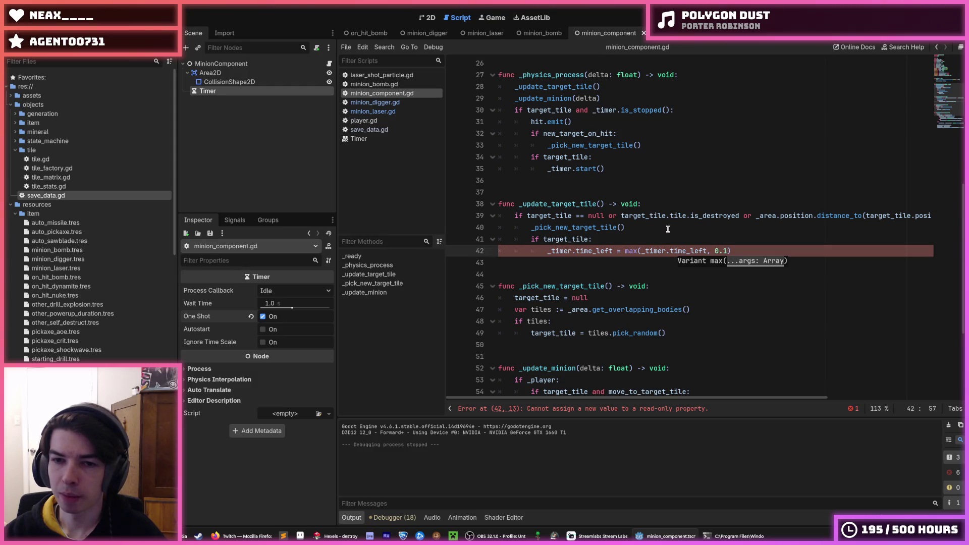
Step: Look up timer in the help documentation
{"action": "left_click", "coordinate": [659, 241]}
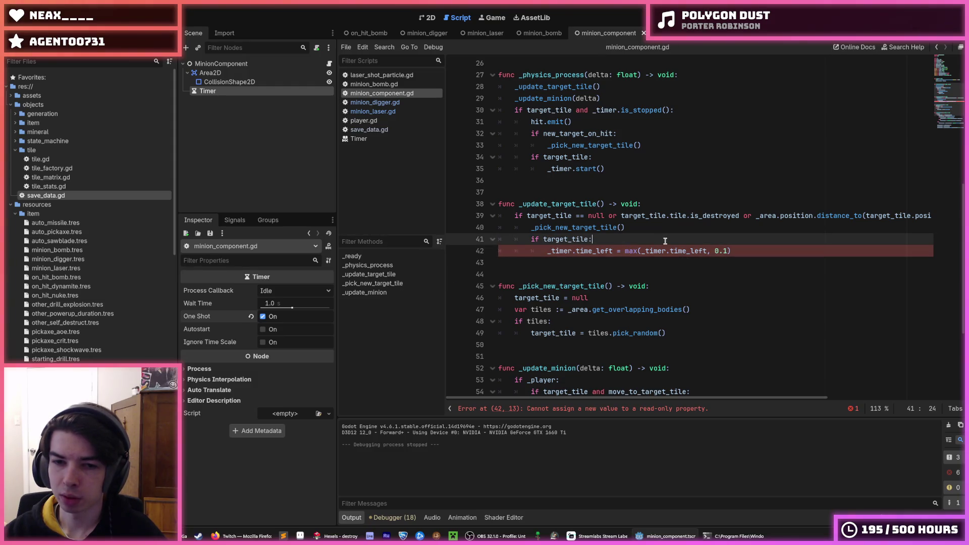
{"action": "double_click", "coordinate": [595, 250]}
{"action": "left_click", "coordinate": [903, 47]}
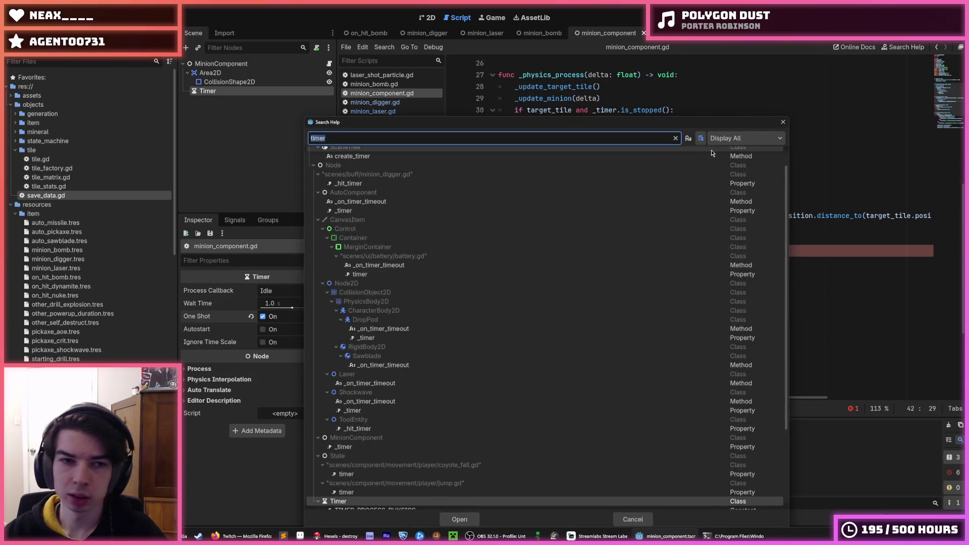
Step: Read the Timer class docs on wait_time, time_left and start(), then view save_data.gd and minion_bomb.gd
{"action": "key", "text": "End"}
{"action": "scroll", "coordinate": [711, 153], "scroll_direction": "down", "scroll_amount": 4}
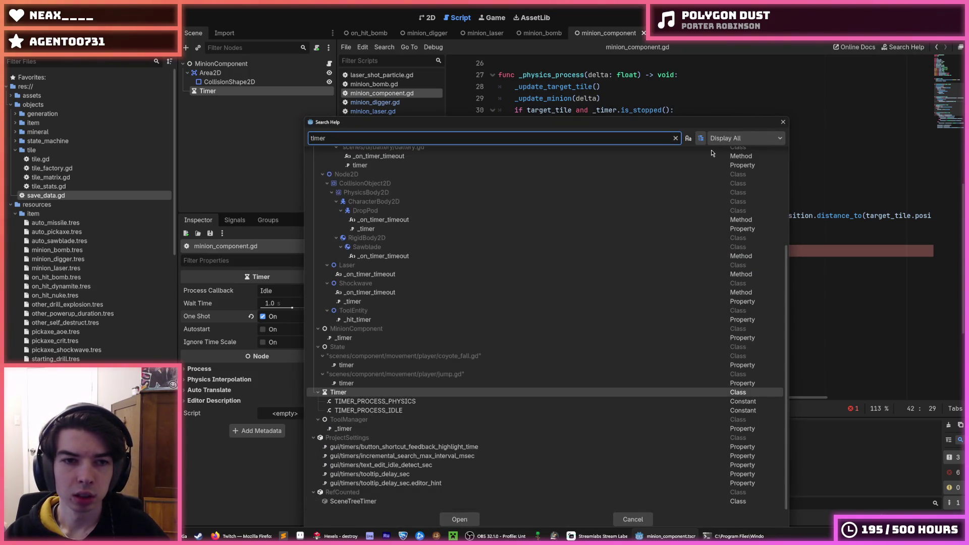
{"action": "key", "text": "Return"}
{"action": "scroll", "coordinate": [608, 233], "scroll_direction": "down", "scroll_amount": 10}
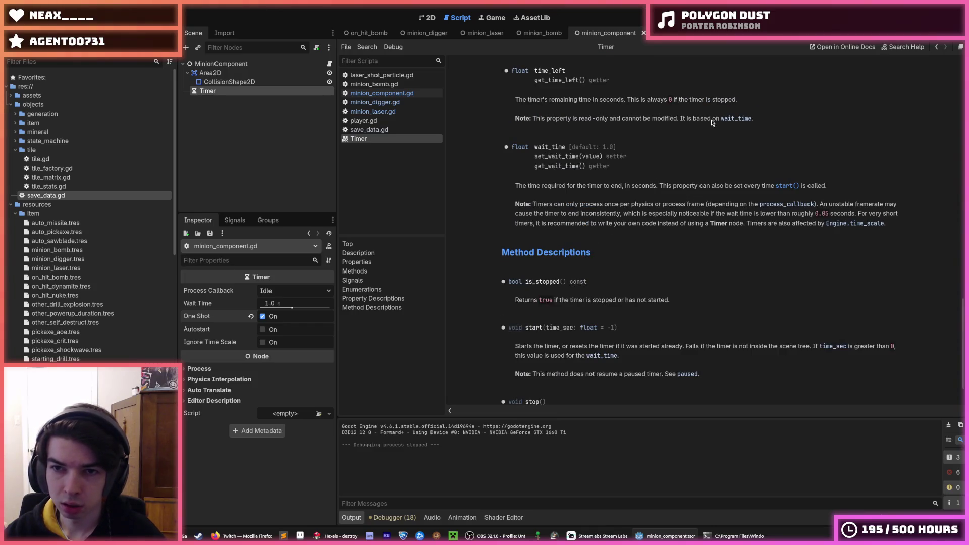
{"action": "left_click", "coordinate": [739, 119]}
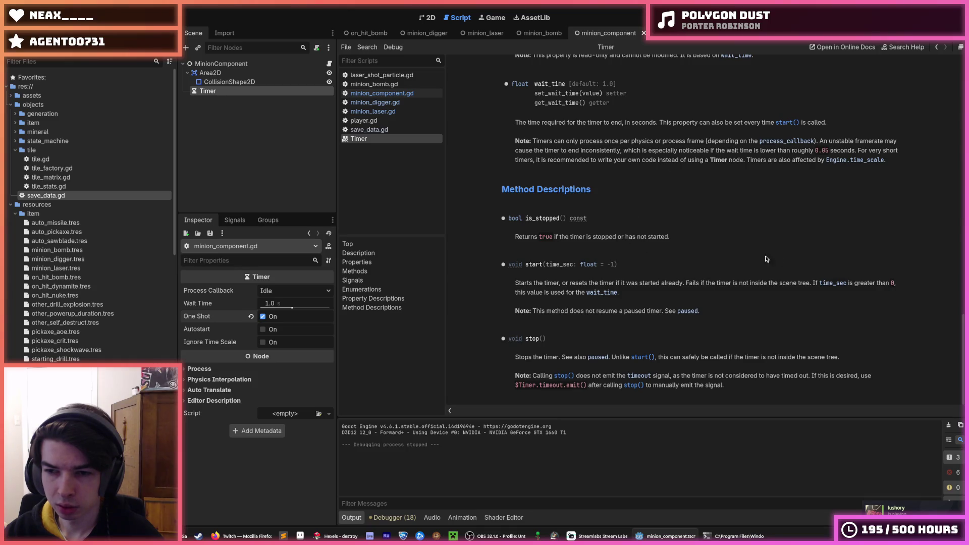
{"action": "double_click", "coordinate": [859, 286]}
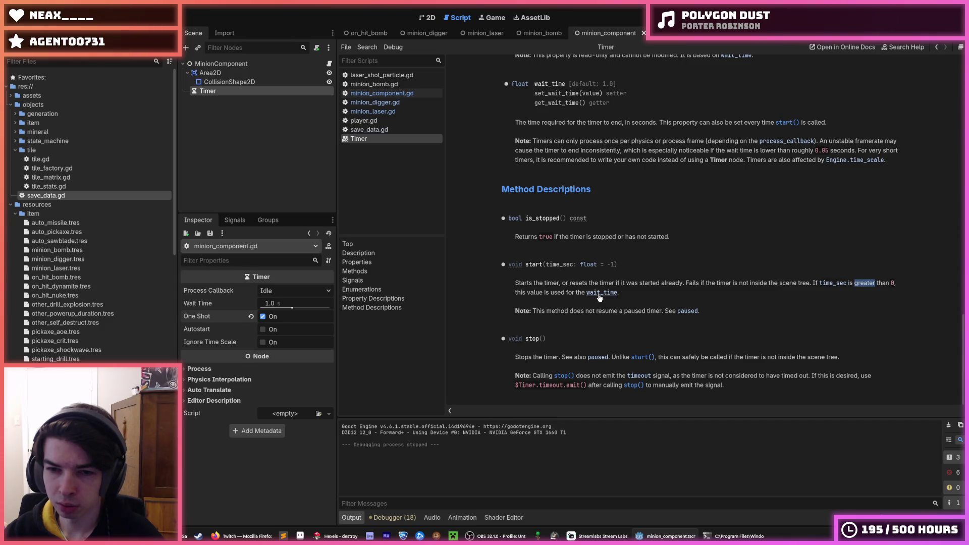
{"action": "double_click", "coordinate": [557, 265]}
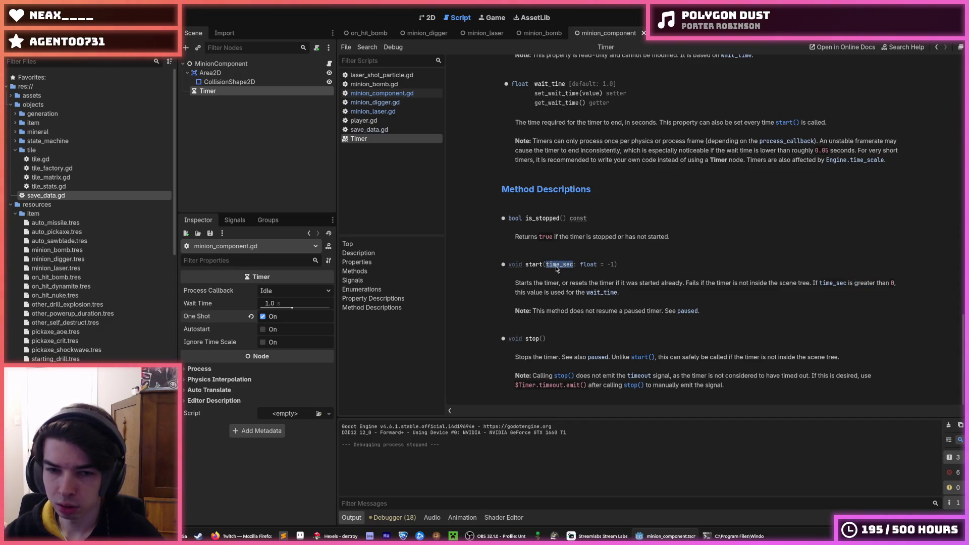
{"action": "left_click", "coordinate": [380, 131]}
{"action": "left_click", "coordinate": [381, 84]}
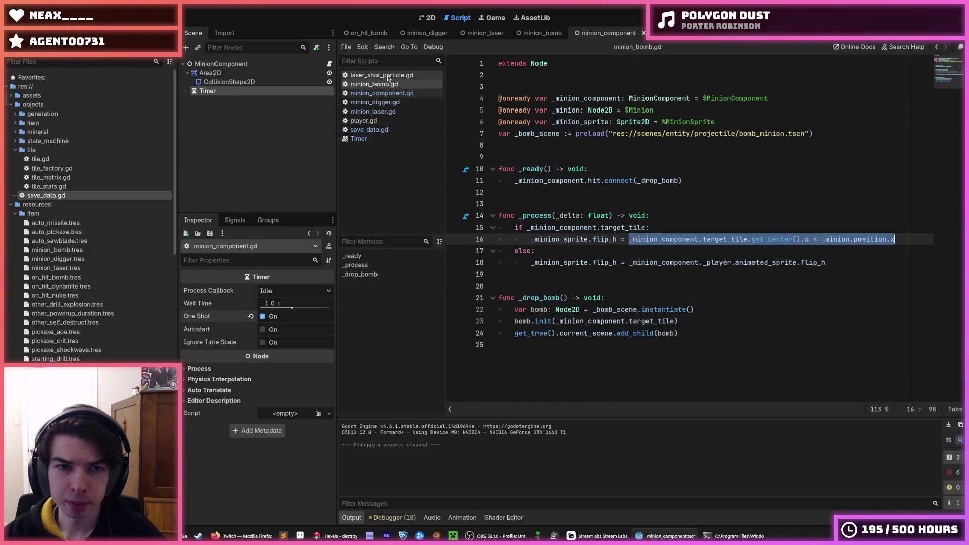
Step: Rewrite line 42 as _timer.start(max(_timer.time_left, 0.1)) and save the script
{"action": "left_click", "coordinate": [382, 94]}
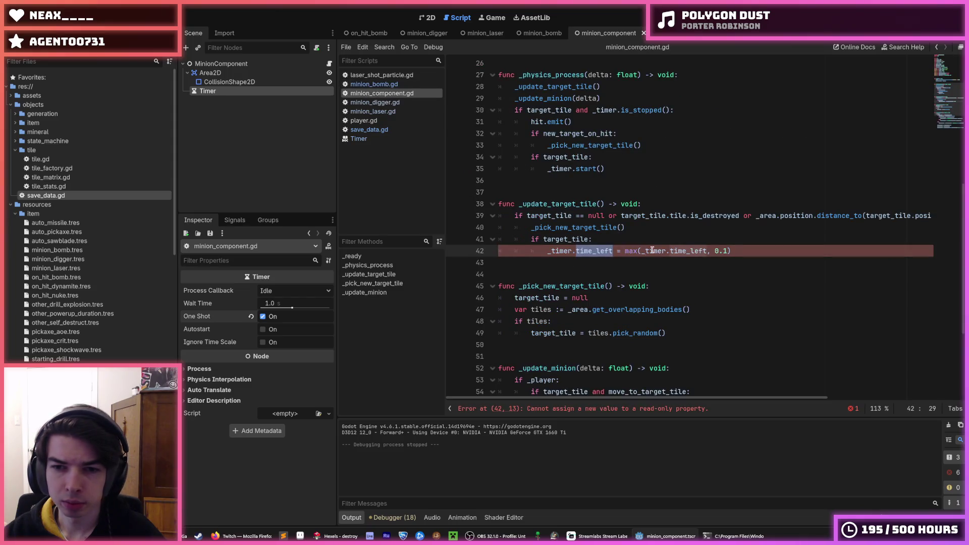
{"action": "left_click_drag", "start_coordinate": [613, 250], "coordinate": [577, 251]}
{"action": "type", "text": "start"}
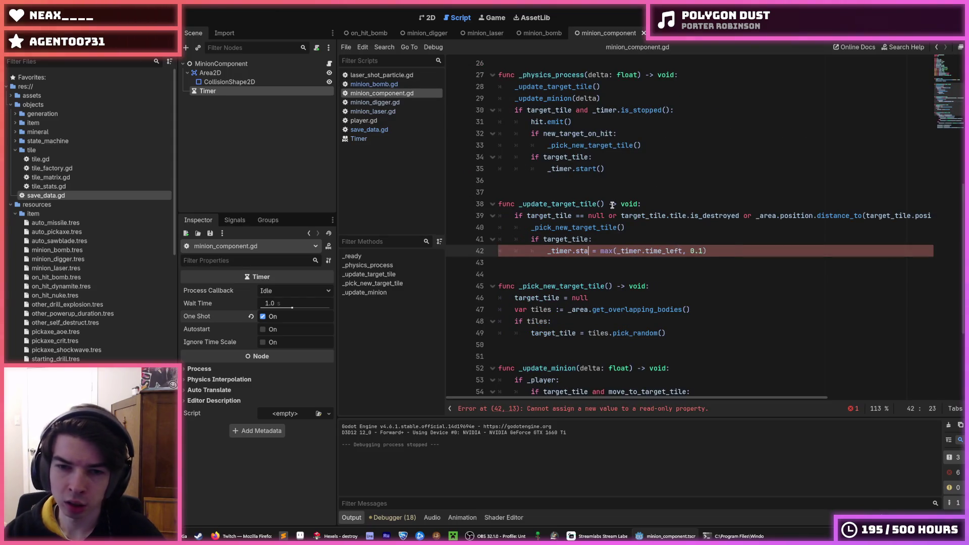
{"action": "key", "text": "Return"}
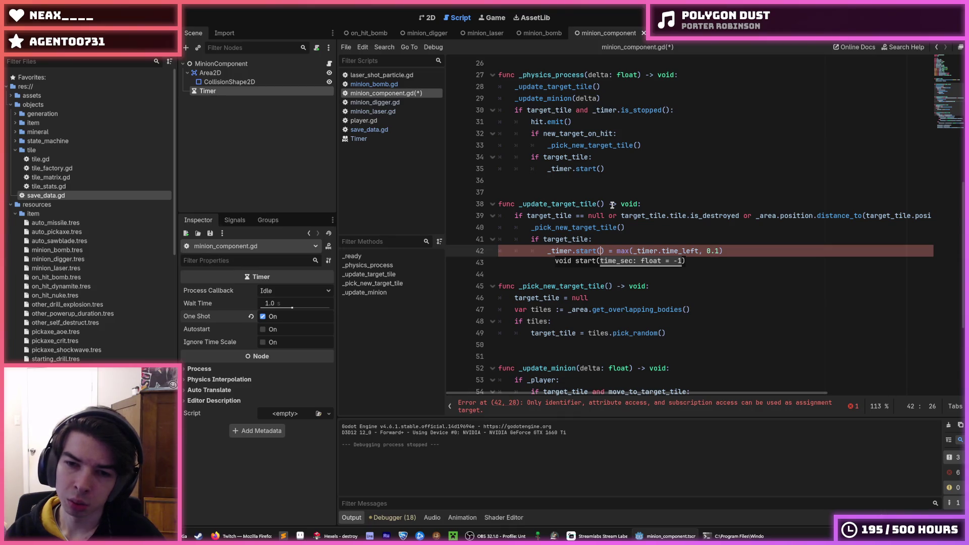
{"action": "type", "text": "m"}
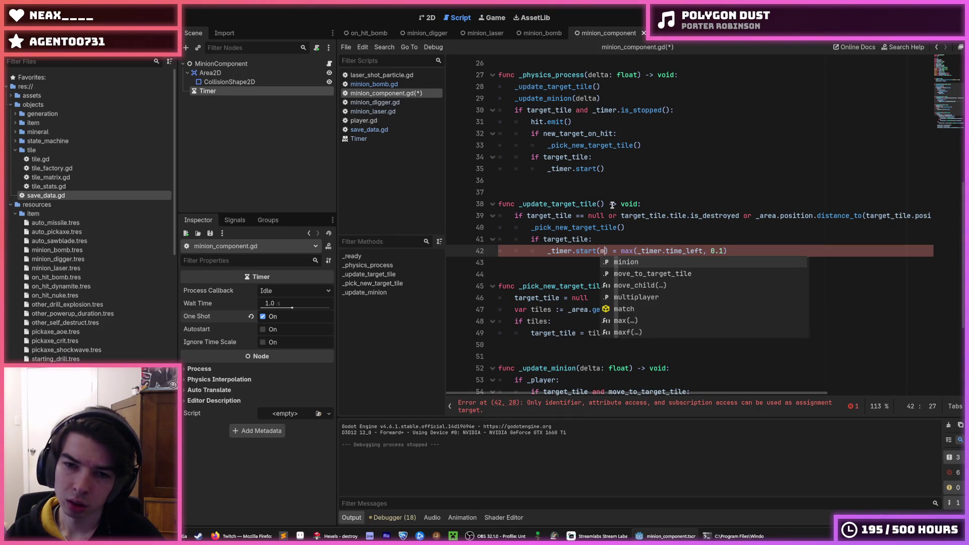
{"action": "key", "text": "Delete"}
{"action": "key", "text": "Delete"}
{"action": "key", "text": "Delete"}
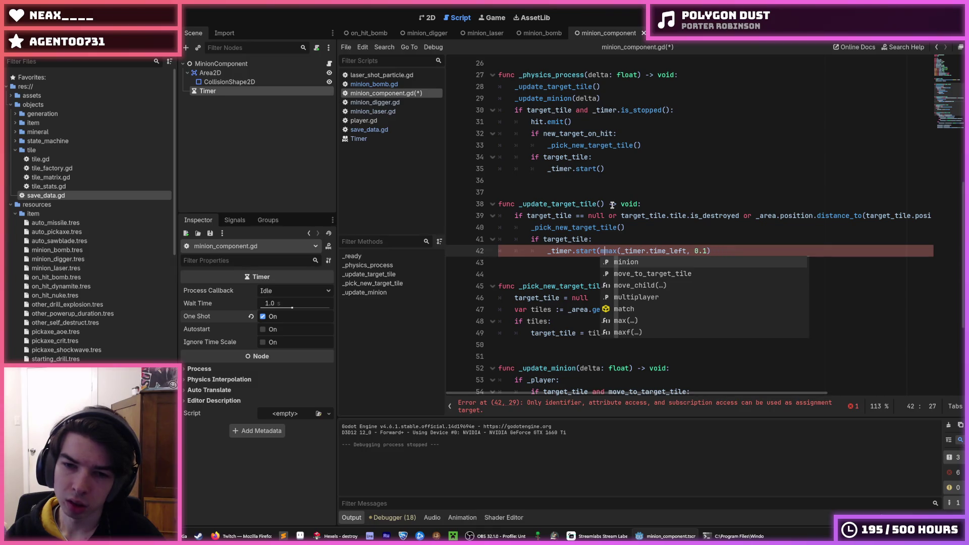
{"action": "type", "text": "a"}
{"action": "key", "text": "End"}
{"action": "type", "text": ")"}
{"action": "key", "text": "ctrl+s"}
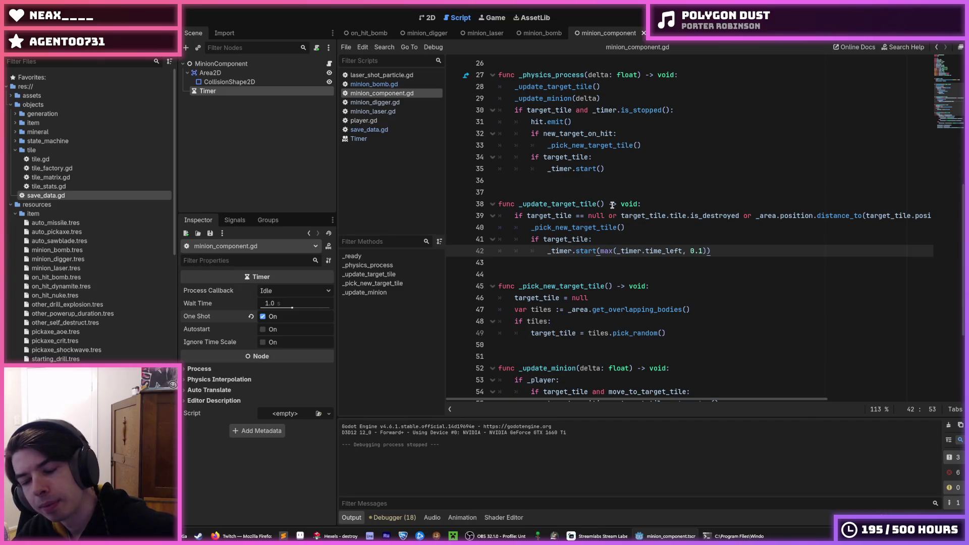
Step: Launch the game with F5 to test minion retargeting
{"action": "left_click", "coordinate": [642, 235]}
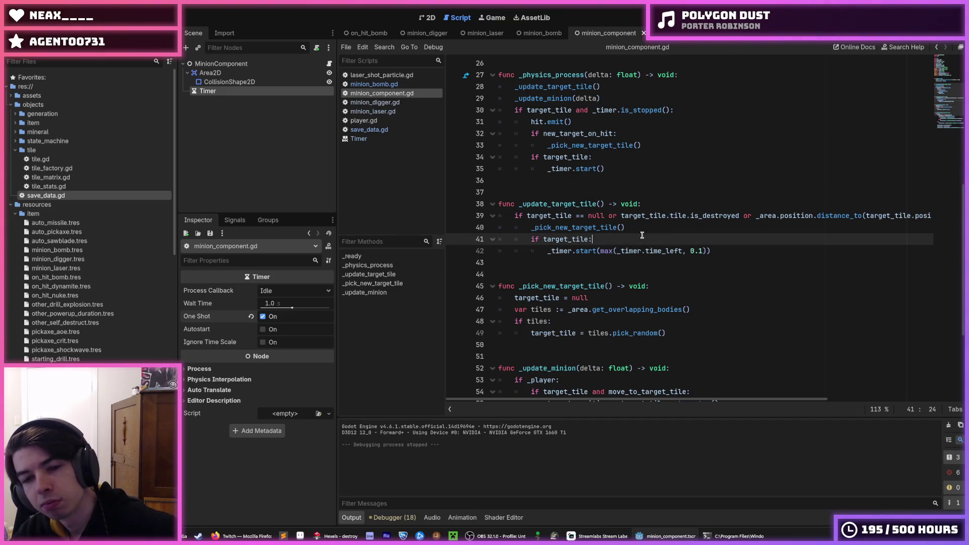
{"action": "left_click", "coordinate": [736, 249]}
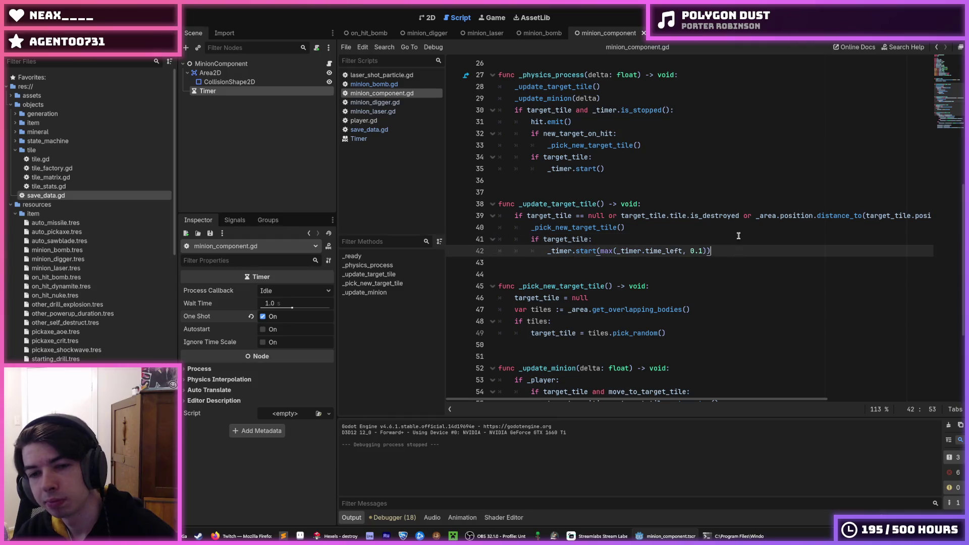
{"action": "key", "text": "F5"}
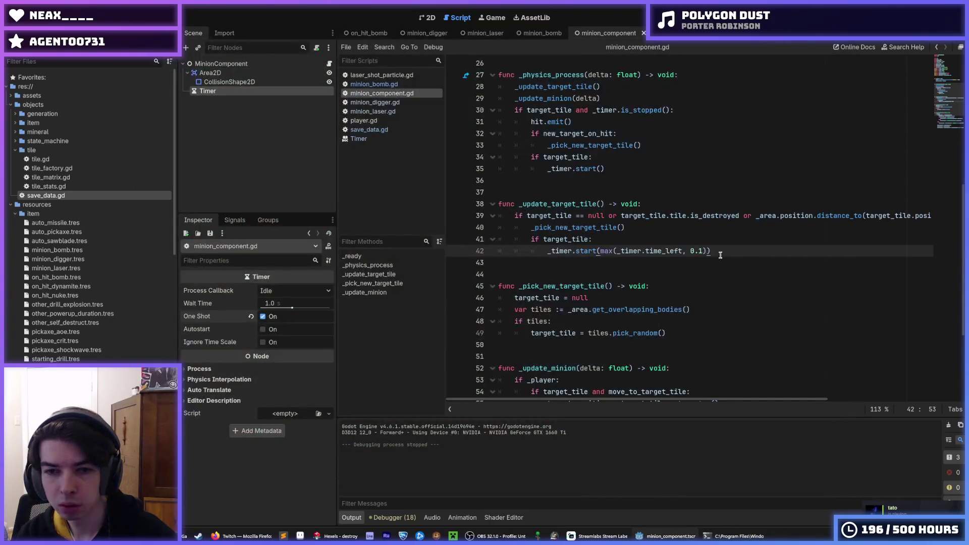
{"action": "left_click", "coordinate": [698, 240]}
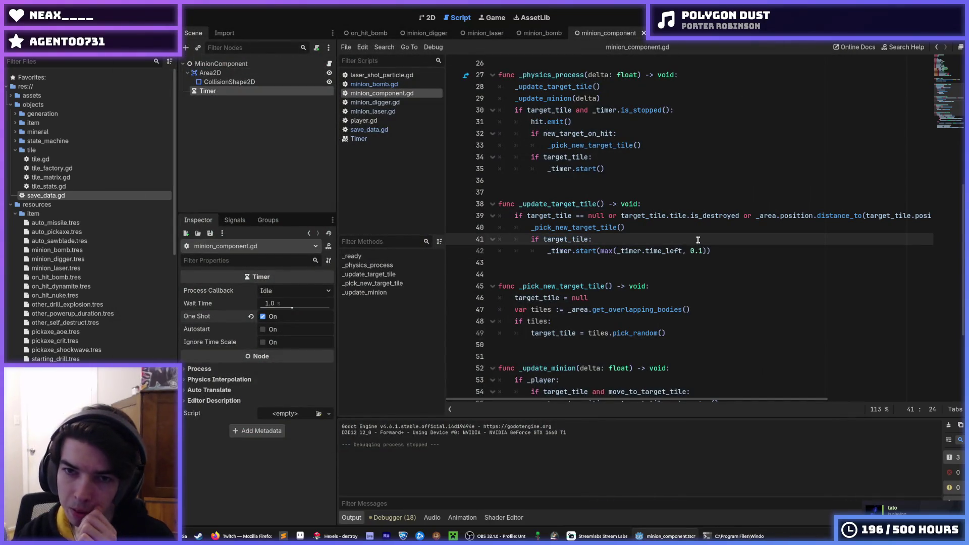
{"action": "left_click", "coordinate": [647, 226]}
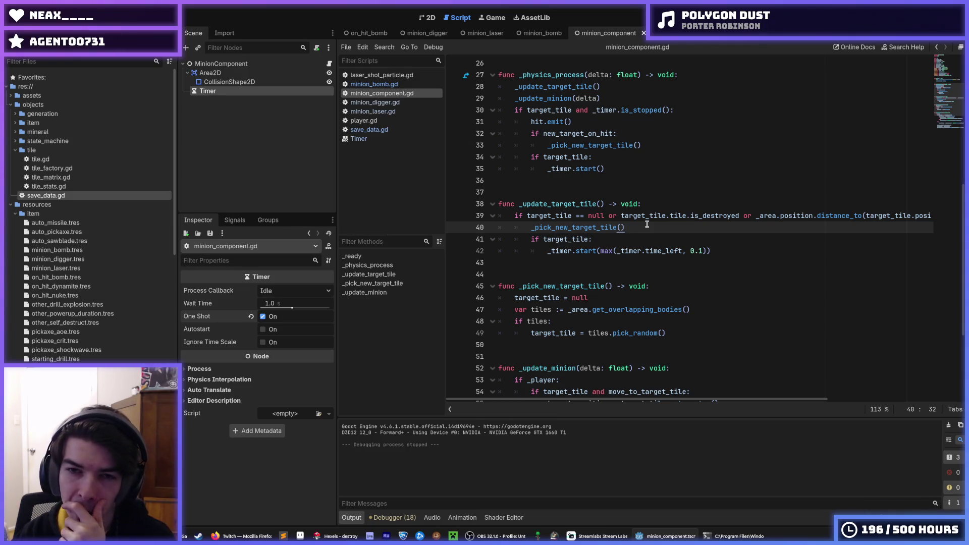
{"action": "left_click", "coordinate": [626, 214]}
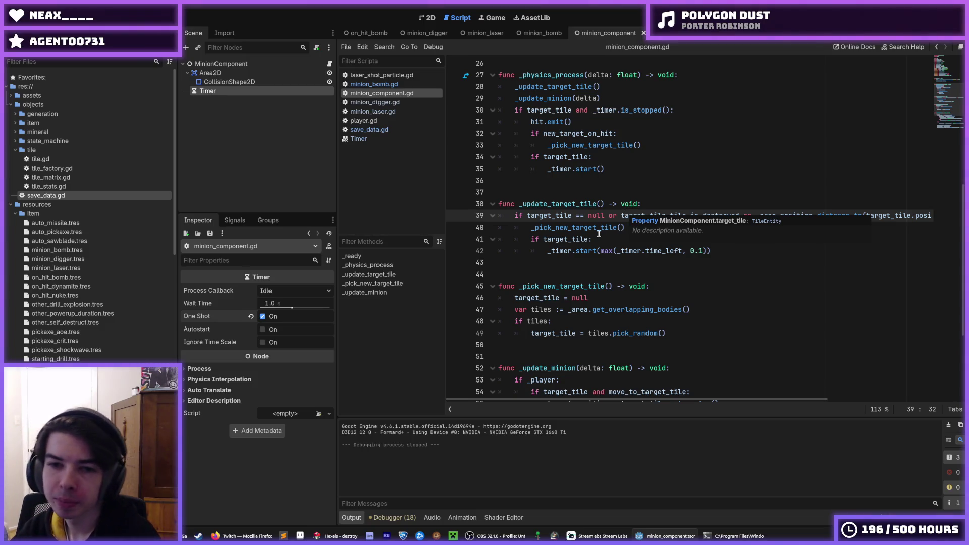
Step: Wrap the timer restart in 'if _timer.time_left < 0.1 or _timer.is_stopped():'
{"action": "key", "text": "Down"}
{"action": "key", "text": "Down"}
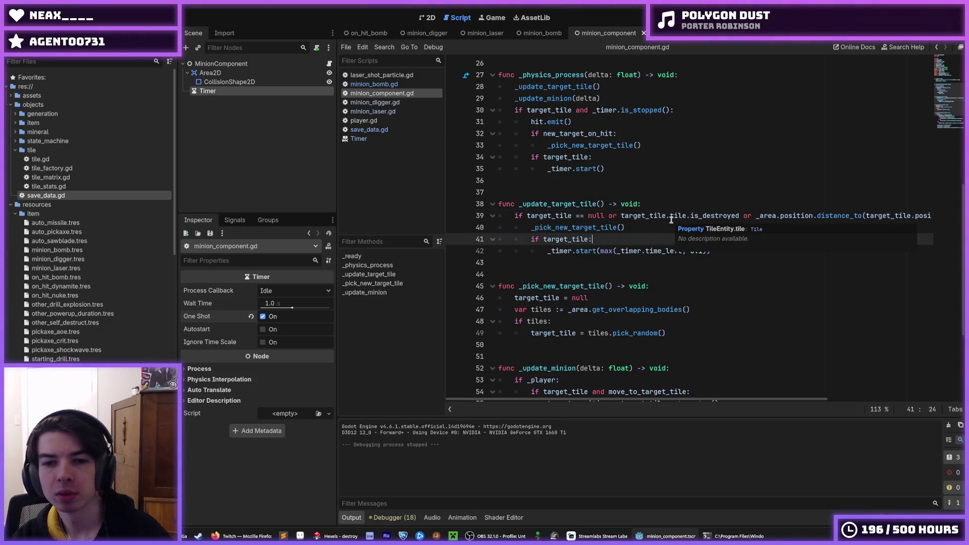
{"action": "key", "text": "Return"}
{"action": "type", "text": "if"}
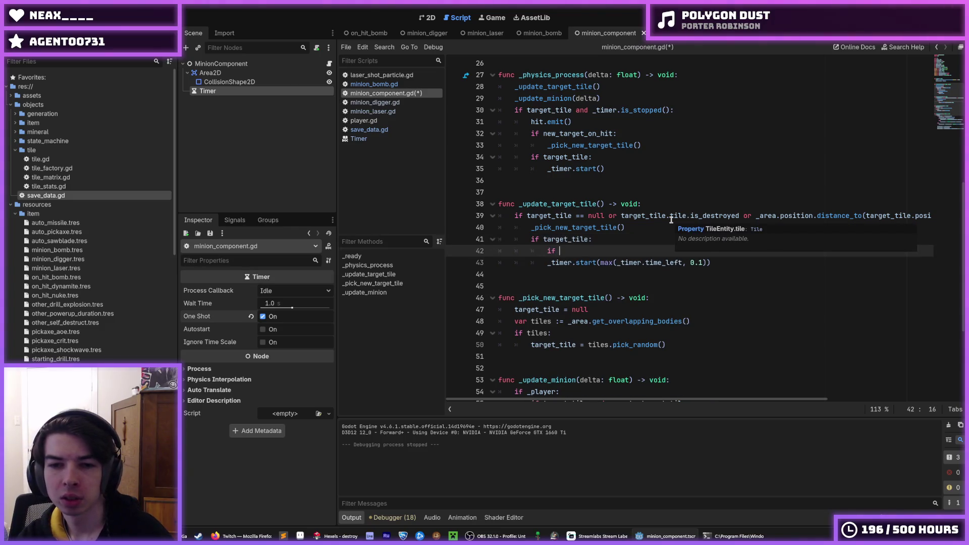
{"action": "type", "text": " _timer.time_left "}
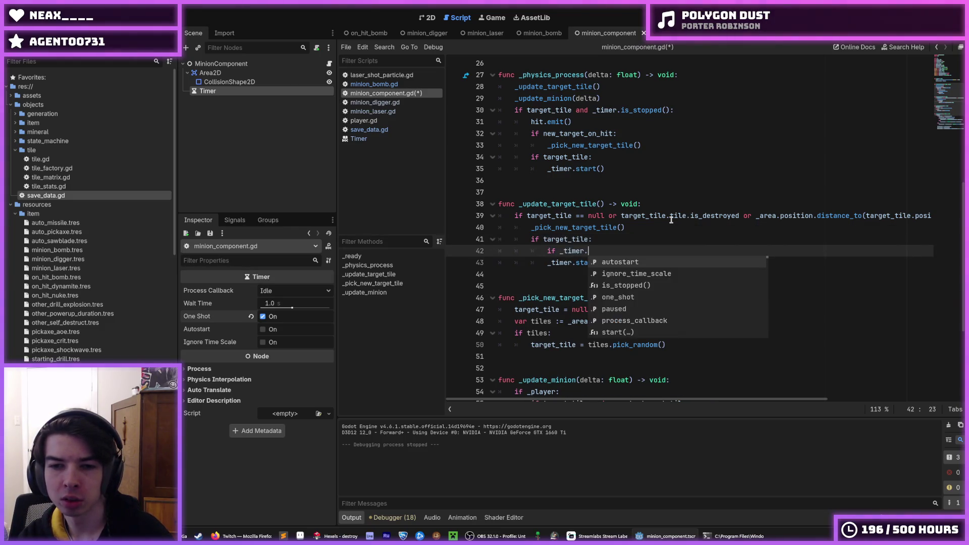
{"action": "type", "text": "< 0.1"}
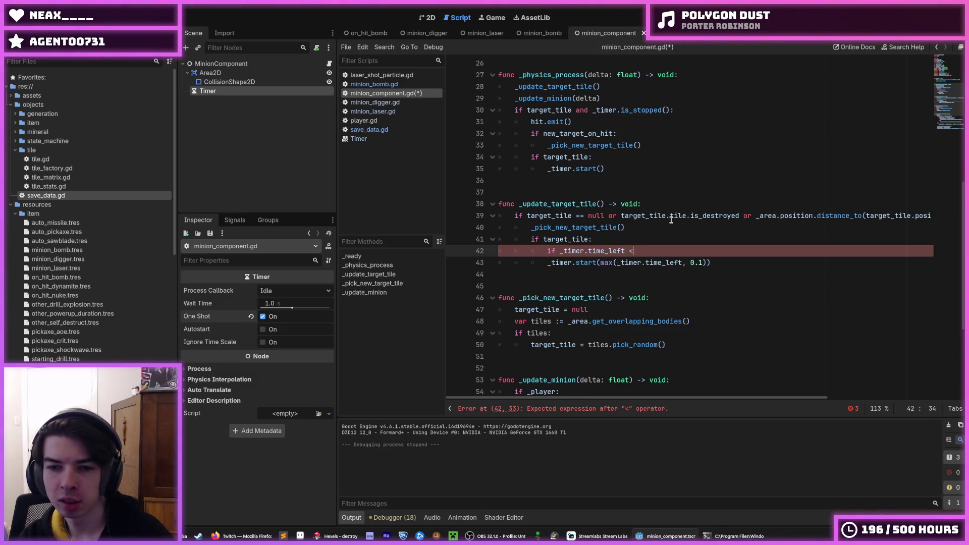
{"action": "type", "text": ":"}
{"action": "key", "text": "Down"}
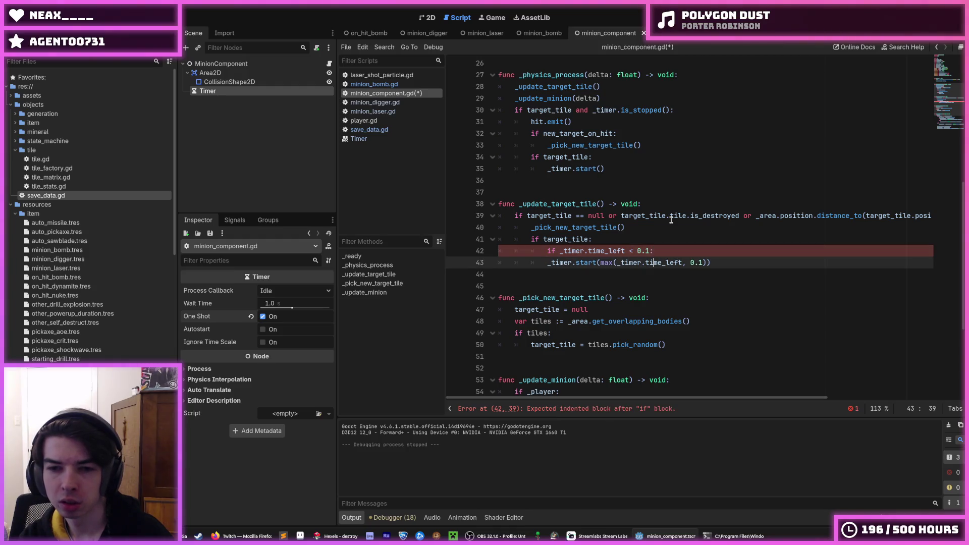
{"action": "key", "text": "Tab"}
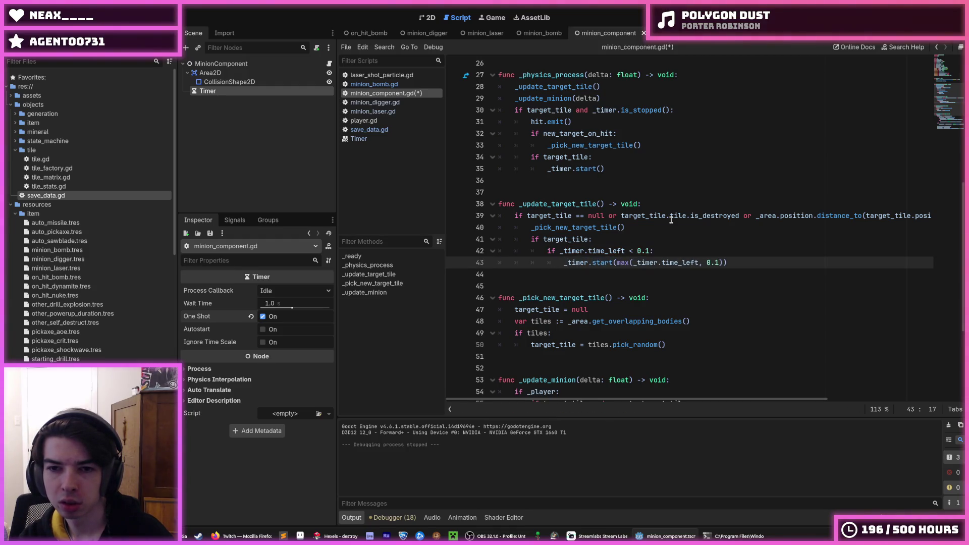
{"action": "key", "text": "Up"}
{"action": "type", "text": "or _ti"}
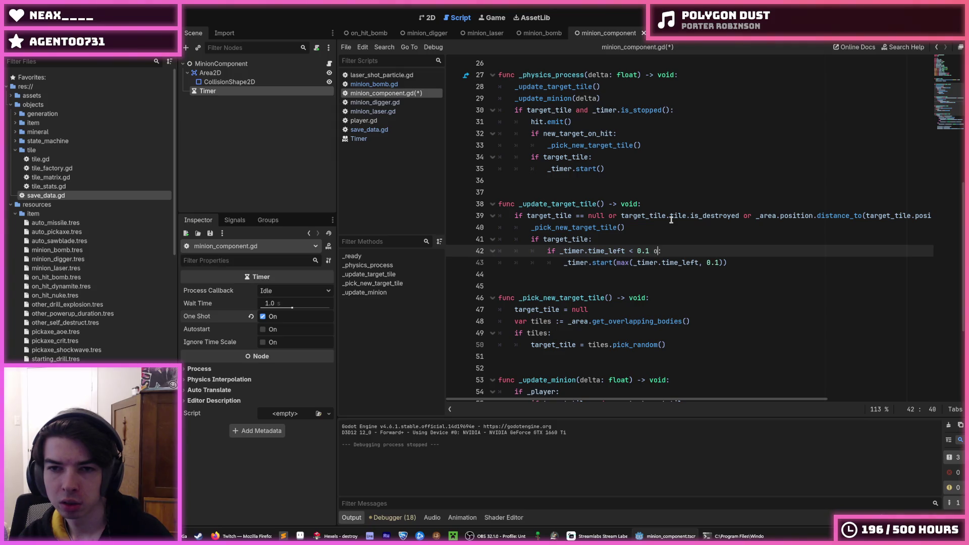
{"action": "type", "text": "emr"}
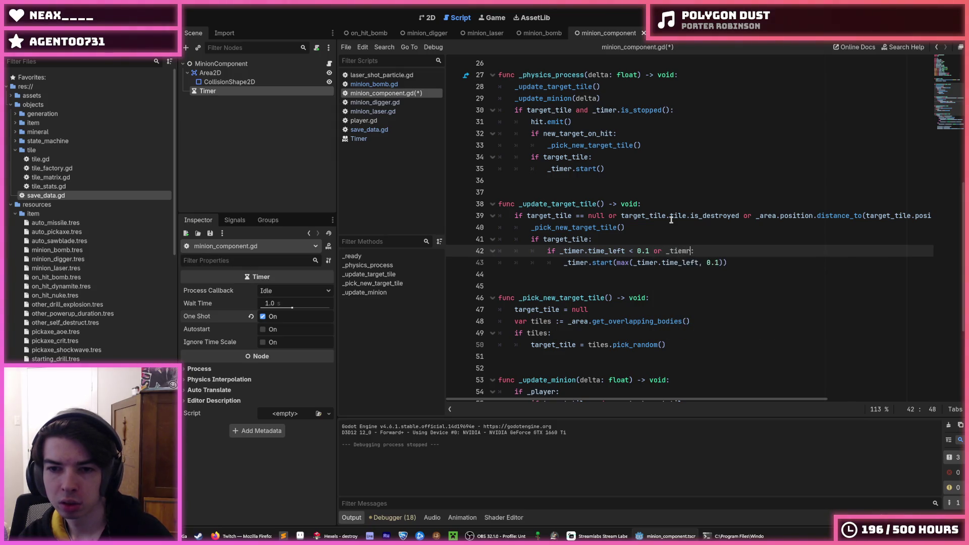
{"action": "type", "text": "er"}
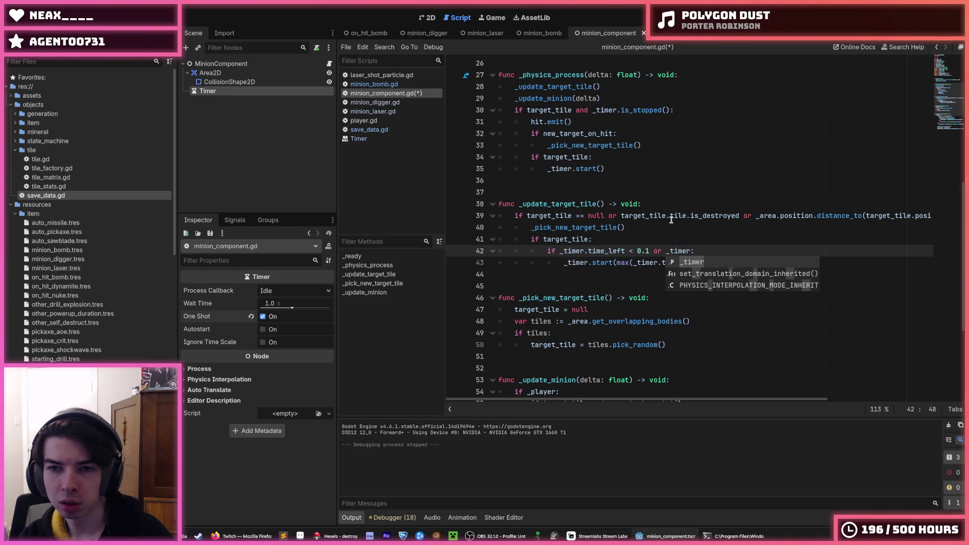
{"action": "type", "text": "_"}
{"action": "key", "text": "BackSpace"}
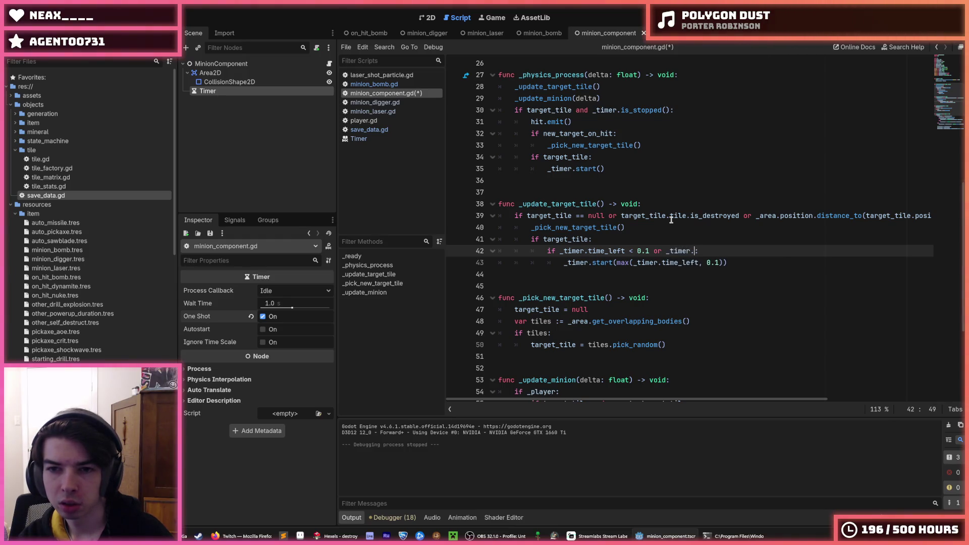
{"action": "type", "text": ".is_stopped"}
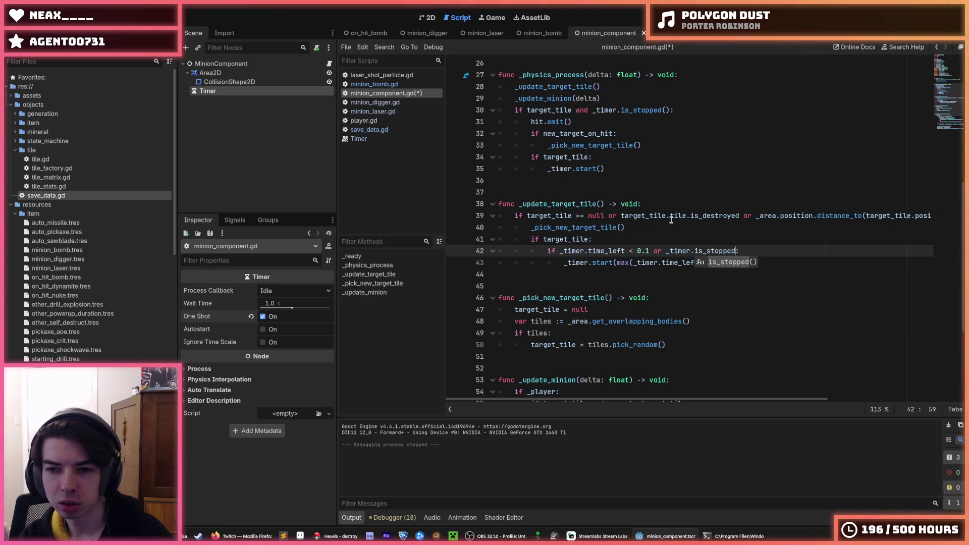
{"action": "key", "text": "Return"}
Step: Replace the max(...) delay in the timer restart call with 0.1
{"action": "key", "text": "Down"}
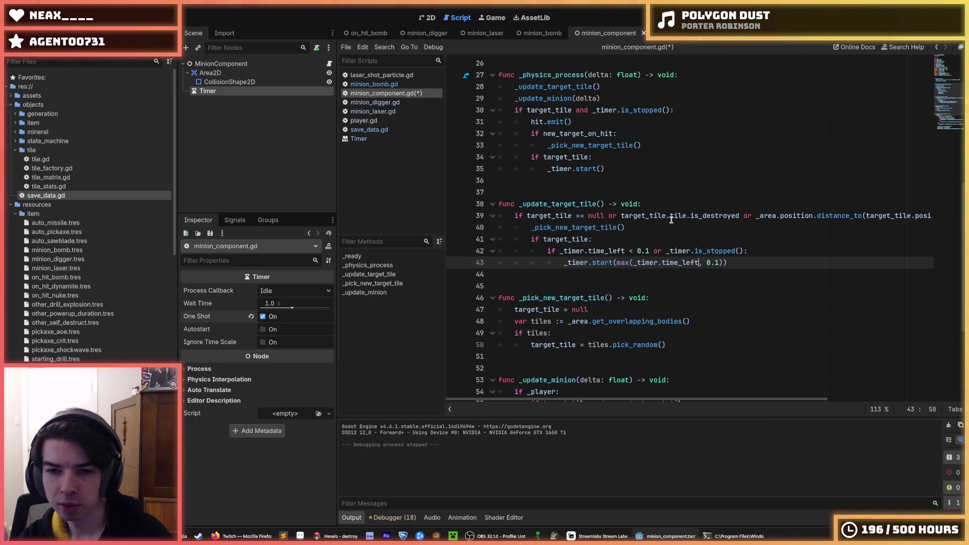
{"action": "key", "text": "shift+End"}
{"action": "key", "text": "shift+Left"}
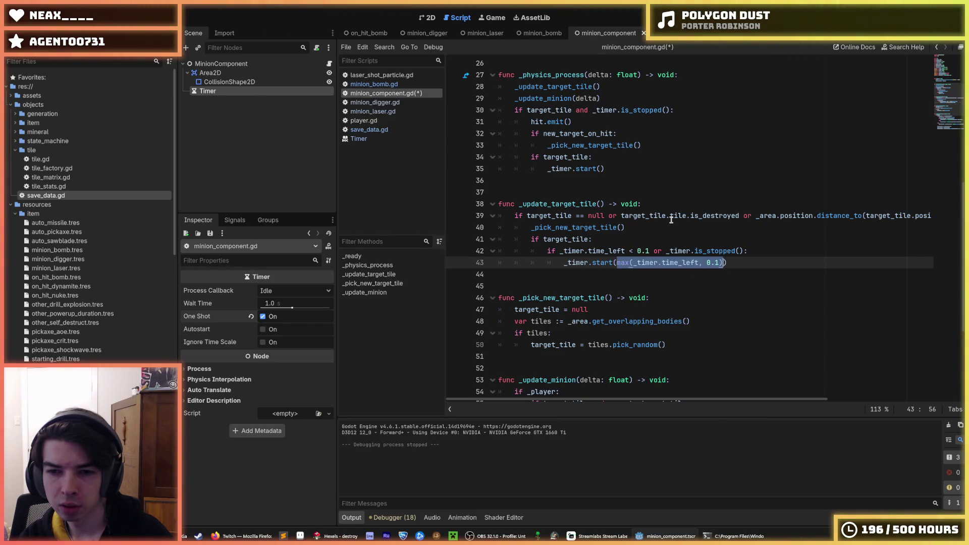
{"action": "type", "text": "0.1"}
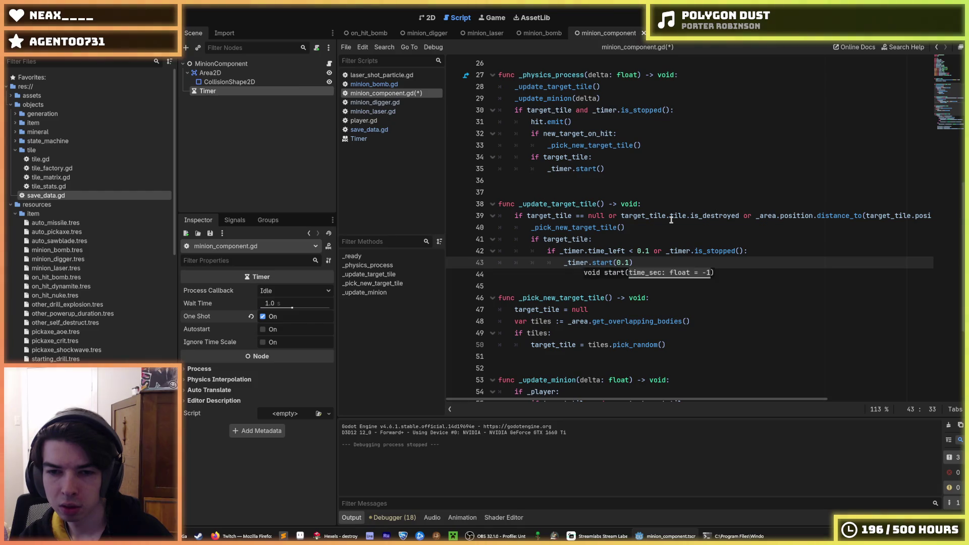
Step: Move the timer condition onto line 41, joined to 'if target_tile' with 'and'
{"action": "key", "text": "Up"}
{"action": "key", "text": "Down"}
{"action": "key", "text": "shift+Up"}
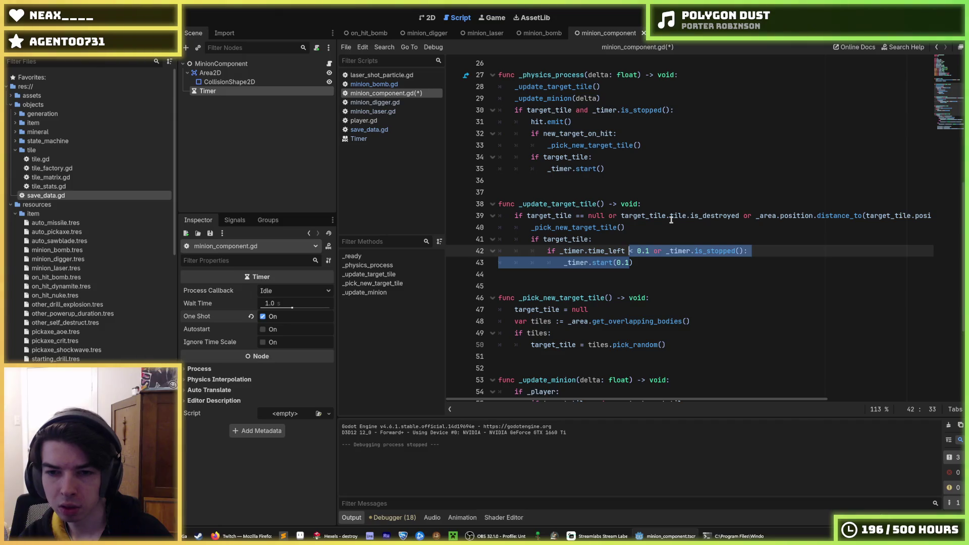
{"action": "left_click", "coordinate": [742, 250]}
{"action": "left_click_drag", "start_coordinate": [743, 251], "coordinate": [567, 251]}
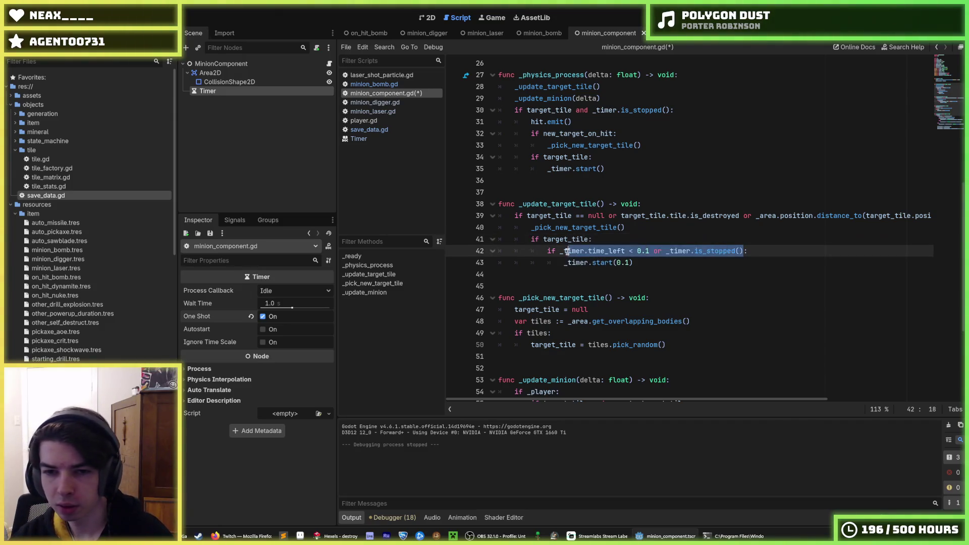
{"action": "key", "text": "ctrl+x"}
{"action": "left_click", "coordinate": [588, 239]}
{"action": "type", "text": "an"}
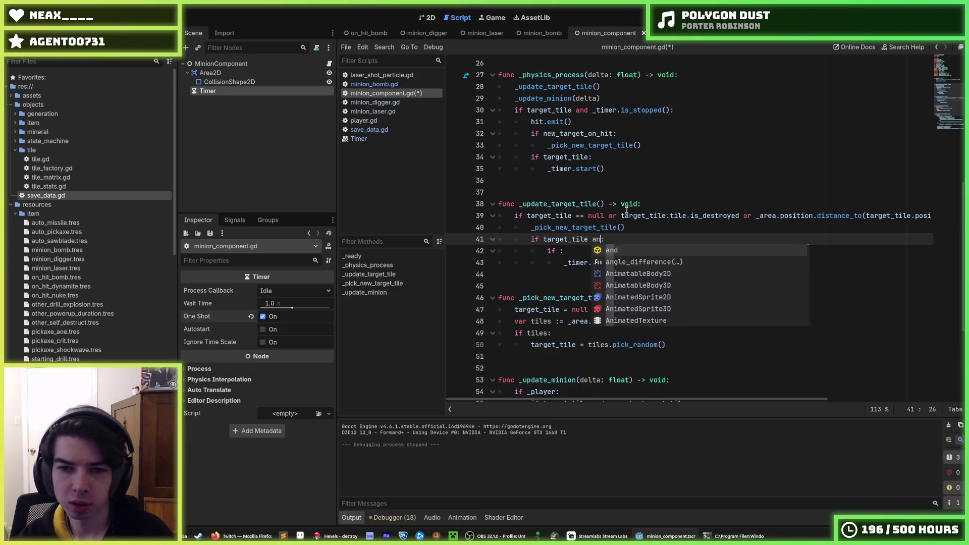
{"action": "type", "text": "d _timer"}
{"action": "key", "text": "ctrl+v"}
{"action": "key", "text": "Down"}
Step: Delete the leftover empty if line and dedent _timer.start(0.1)
{"action": "key", "text": "shift+Home"}
{"action": "key", "text": "shift+Home"}
{"action": "key", "text": "BackSpace"}
{"action": "key", "text": "Delete"}
{"action": "key", "text": "shift+Tab"}
{"action": "key", "text": "End"}
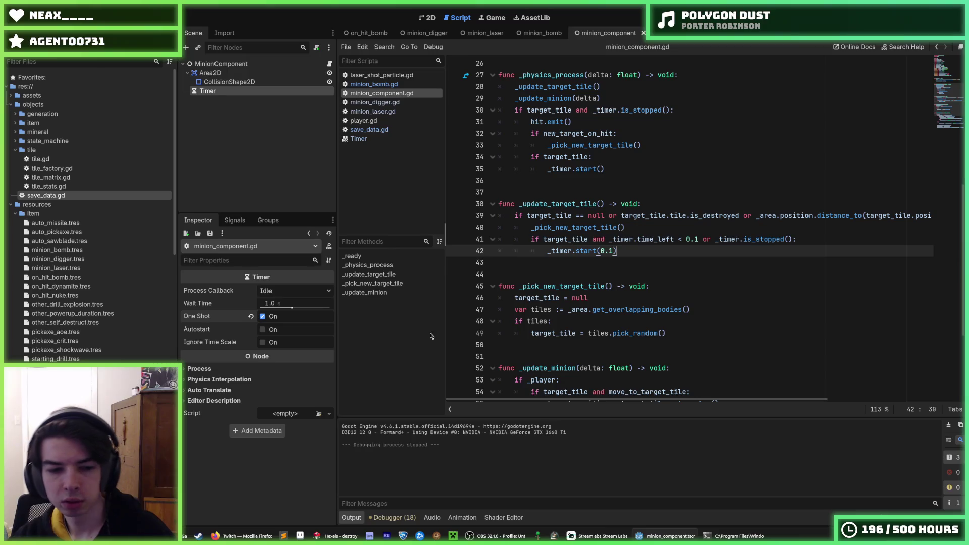
Step: Run the game to test minion retargeting
{"action": "left_click", "coordinate": [812, 216]}
{"action": "left_click", "coordinate": [813, 228]}
{"action": "left_click", "coordinate": [827, 237]}
{"action": "left_click", "coordinate": [814, 227]}
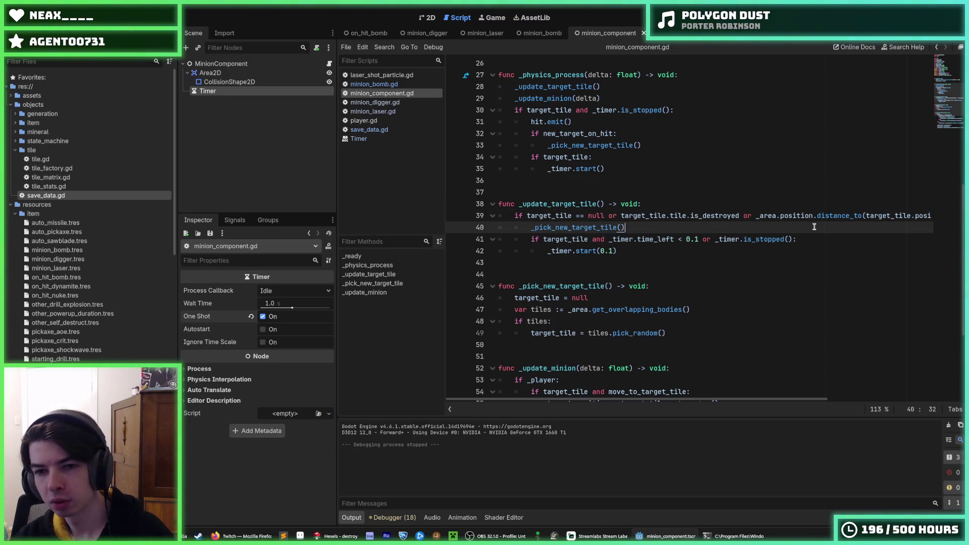
{"action": "key", "text": "F5"}
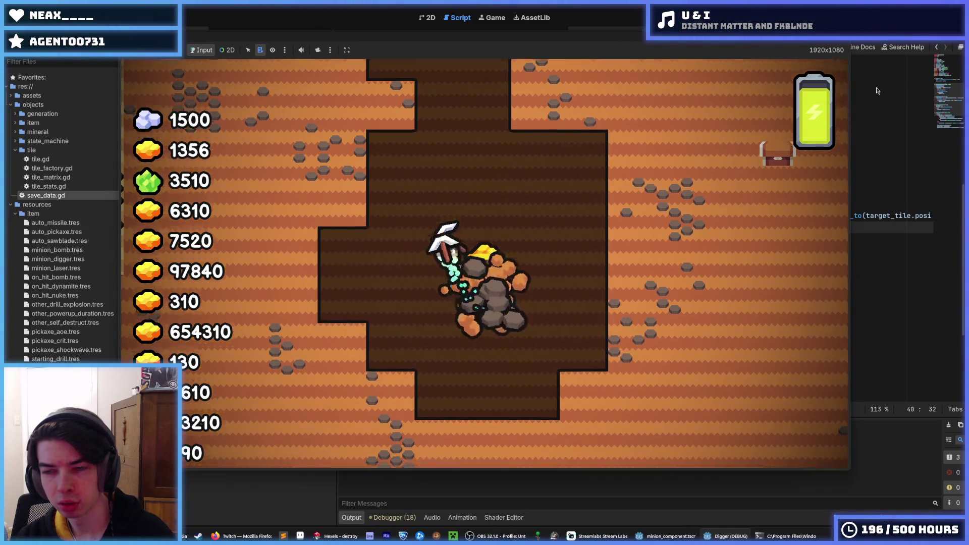
{"action": "key", "text": "F8"}
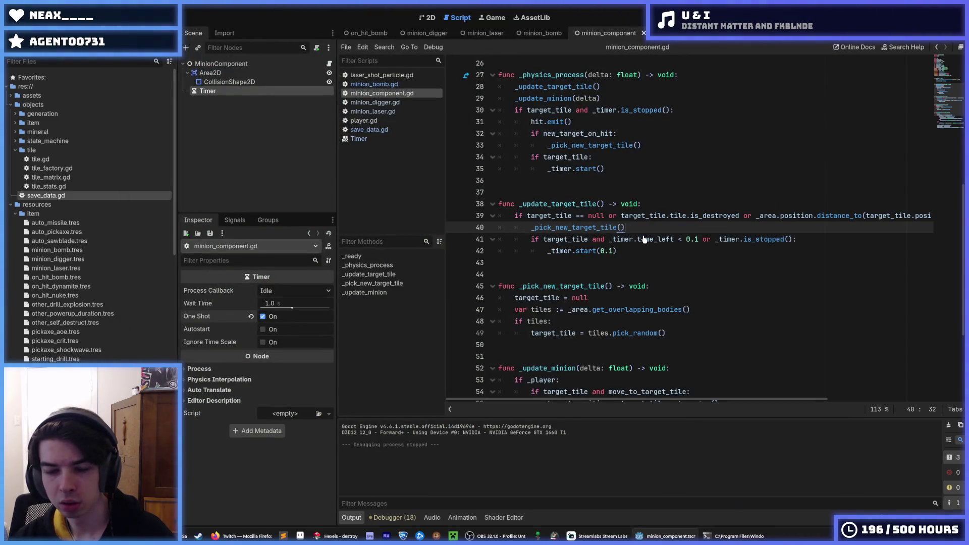
{"action": "key", "text": "Down"}
{"action": "key", "text": "Down"}
{"action": "key", "text": "Up"}
{"action": "key", "text": "Up"}
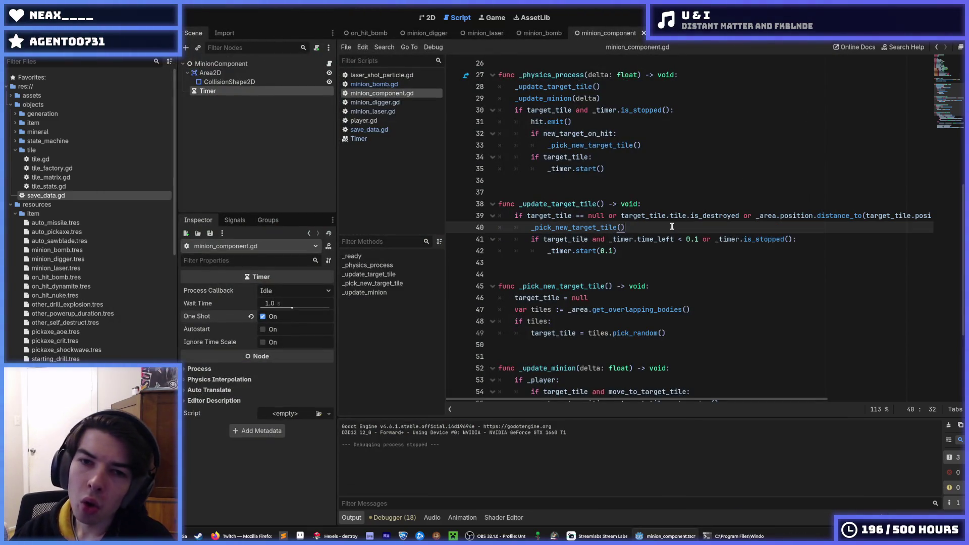
{"action": "left_click", "coordinate": [650, 251]}
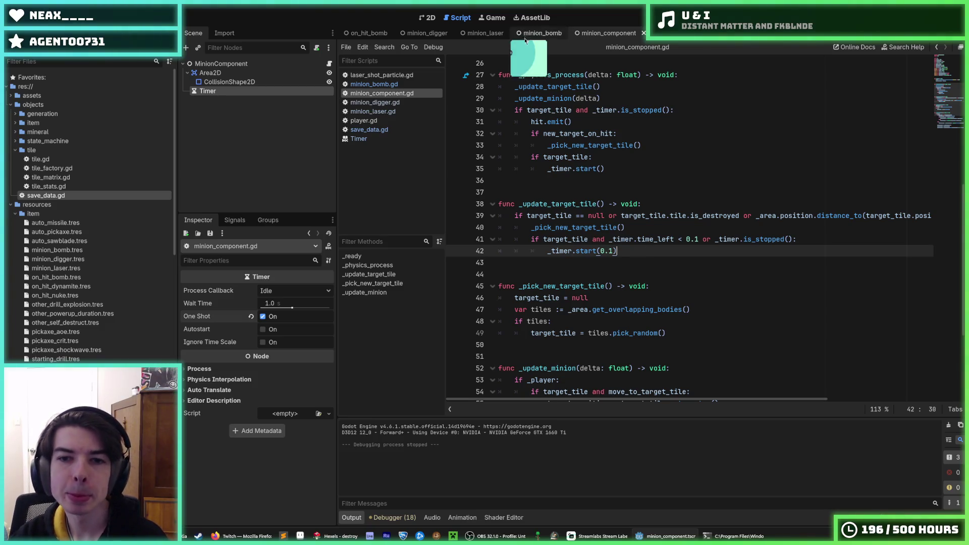
Step: Look up the documentation for the timer's start() call
{"action": "scroll", "coordinate": [616, 139], "scroll_direction": "up", "scroll_amount": 1}
{"action": "left_click_drag", "start_coordinate": [615, 199], "coordinate": [495, 190]}
{"action": "left_click", "coordinate": [626, 190]}
{"action": "double_click", "coordinate": [590, 199]}
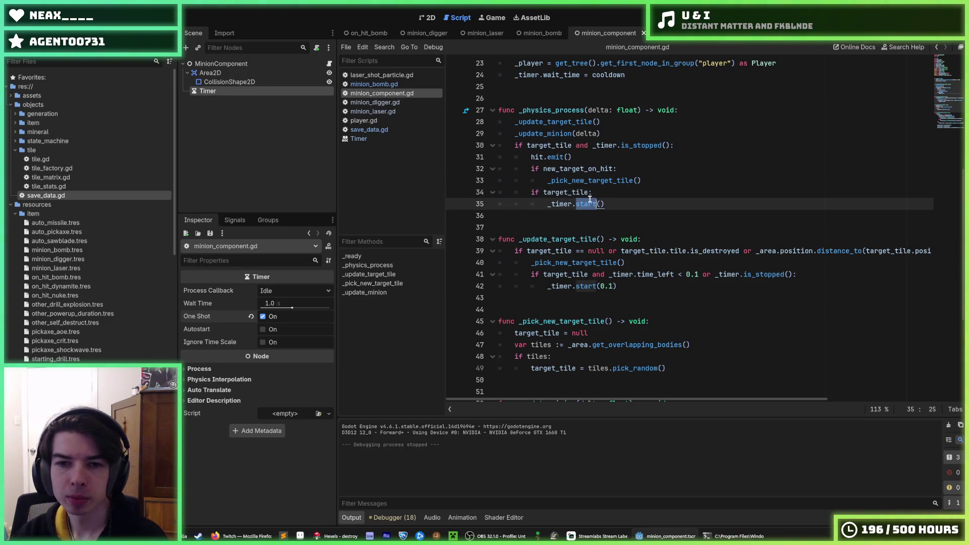
{"action": "mouse_move", "coordinate": [589, 200]}
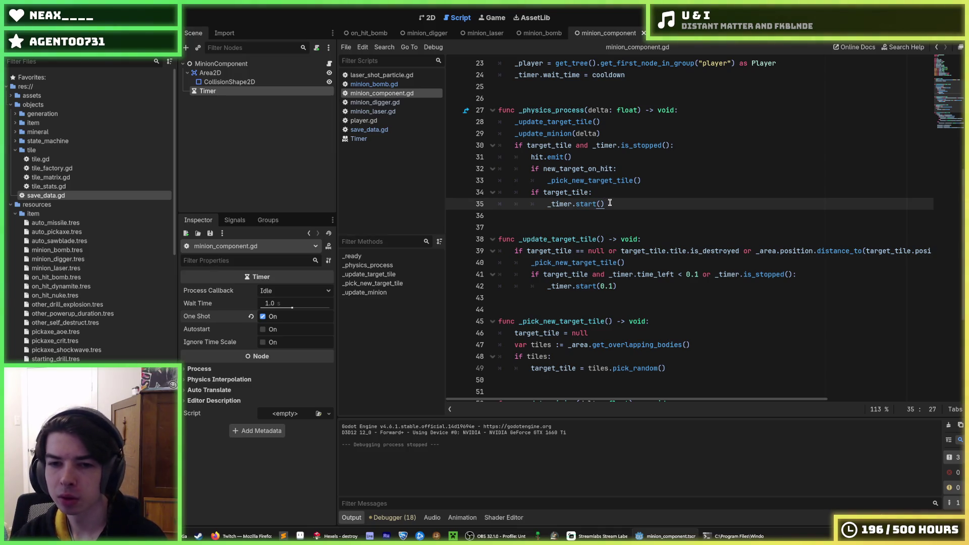
Step: Add a debug print() line and move it up into the physics block
{"action": "left_click", "coordinate": [664, 261]}
{"action": "left_click", "coordinate": [646, 286]}
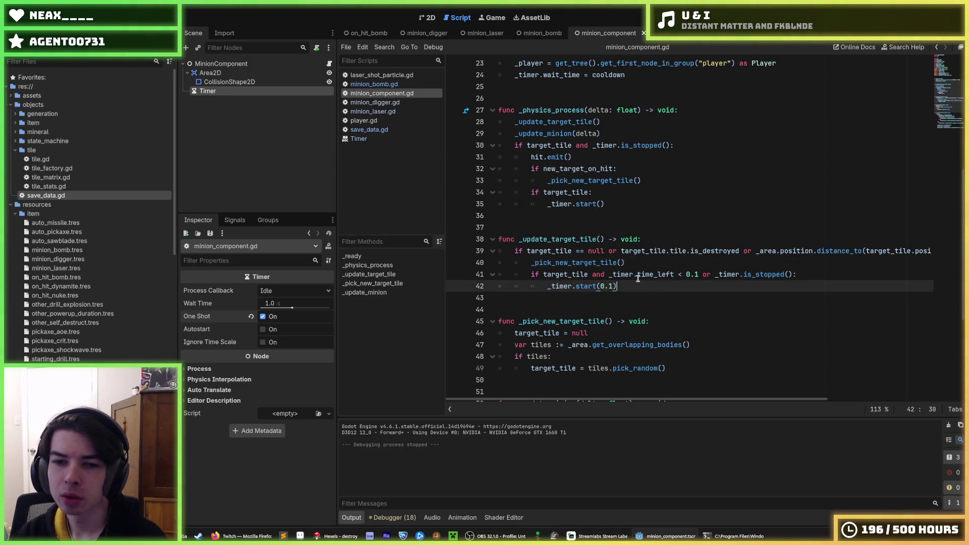
{"action": "left_click", "coordinate": [620, 209]}
{"action": "left_click", "coordinate": [637, 240]}
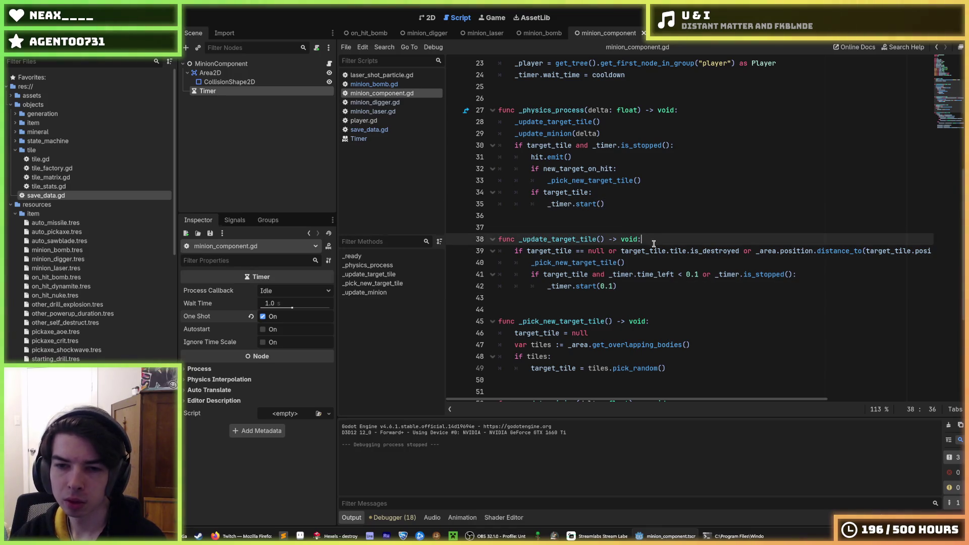
{"action": "key", "text": "Return"}
{"action": "type", "text": "print(_timer.wait_t"}
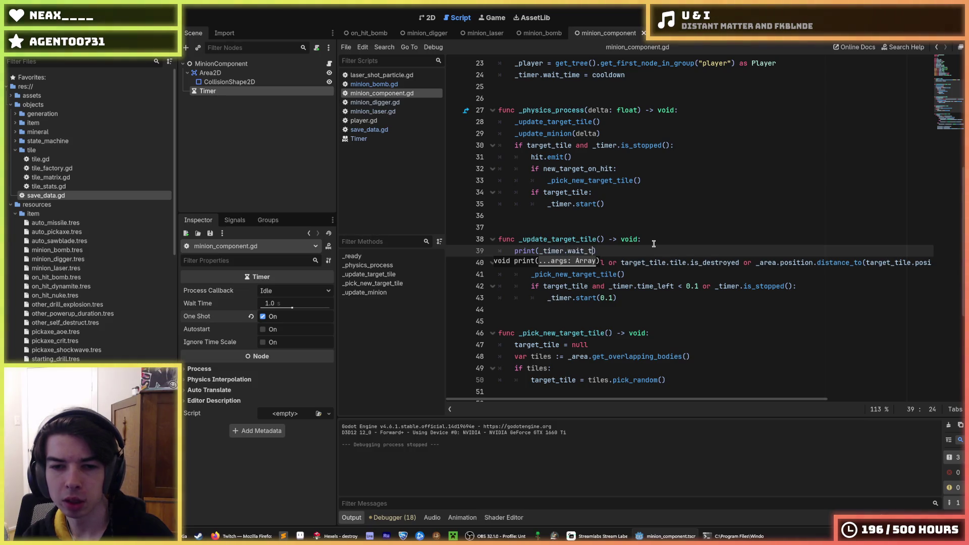
{"action": "key", "text": "Home"}
{"action": "key", "text": "alt+Up"}
{"action": "key", "text": "alt+Up"}
{"action": "key", "text": "alt+Up"}
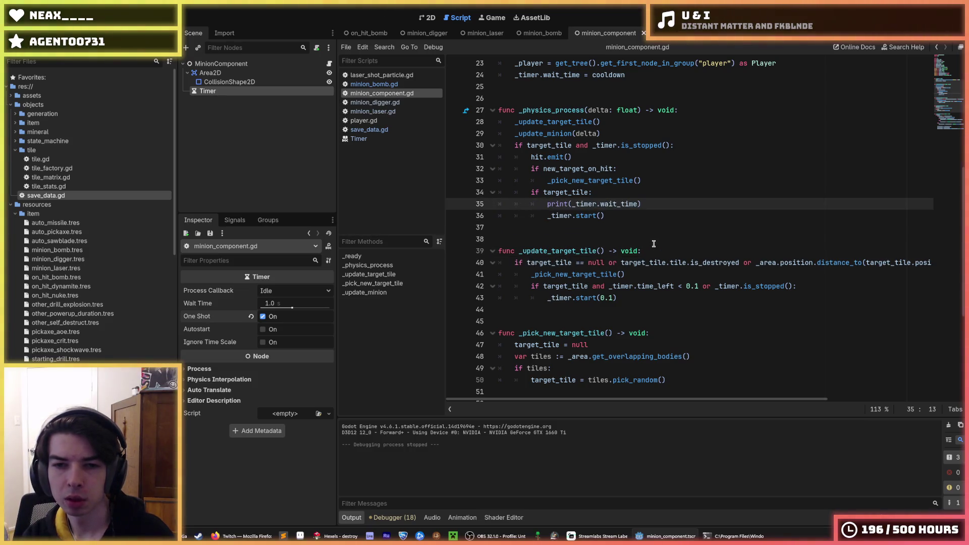
Step: Give the start() call on line 36 a 1.0 delay, save and run the game
{"action": "left_click", "coordinate": [599, 216]}
{"action": "type", "text": "1.0"}
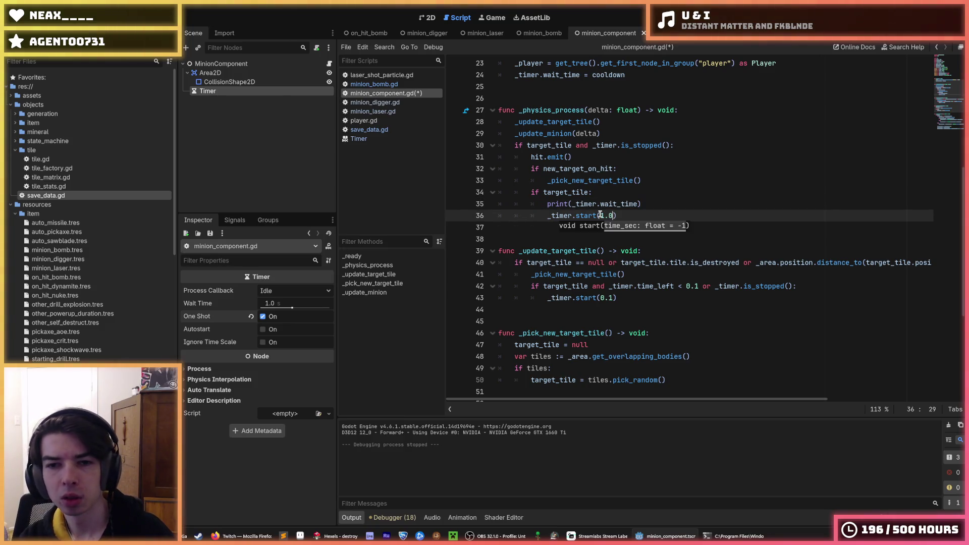
{"action": "key", "text": "Up"}
{"action": "key", "text": "ctrl+s"}
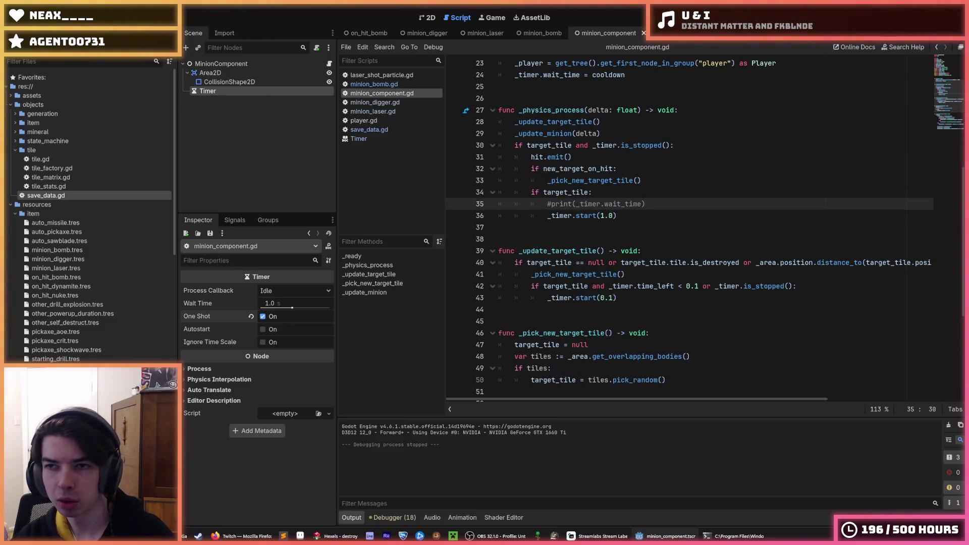
{"action": "key", "text": "F5"}
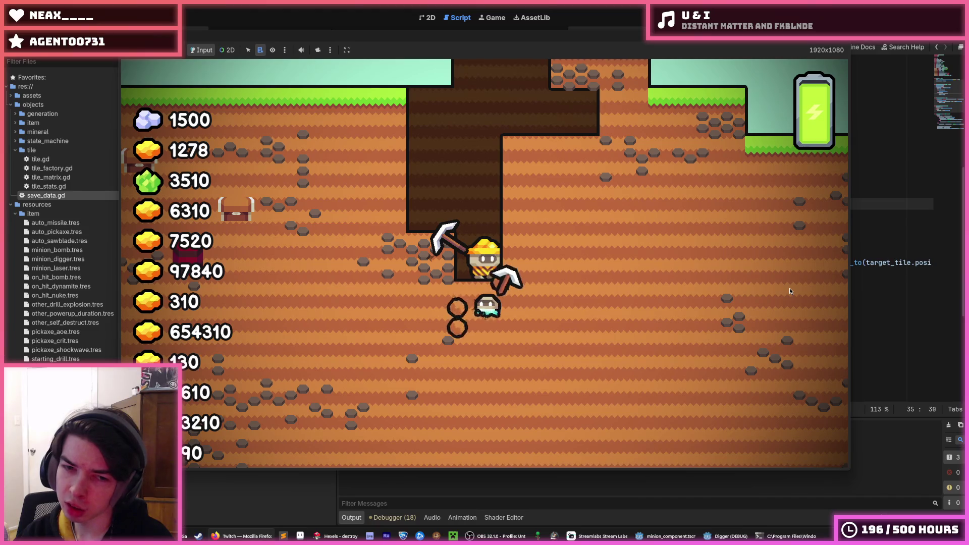
Step: Replace the 1.0 restart delay with the exported cooldown variable
{"action": "key", "text": "alt+Tab"}
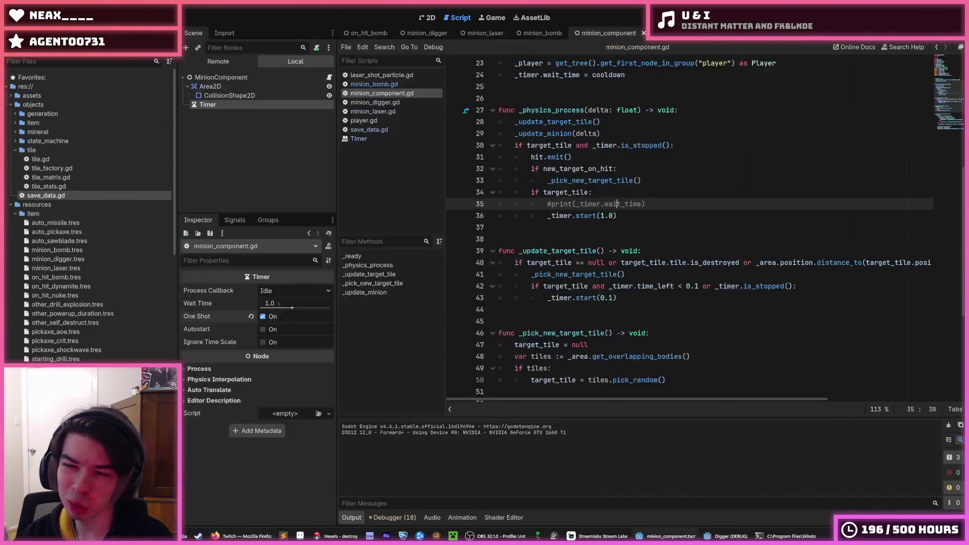
{"action": "scroll", "coordinate": [619, 204], "scroll_direction": "up", "scroll_amount": 6}
{"action": "left_click", "coordinate": [564, 204]}
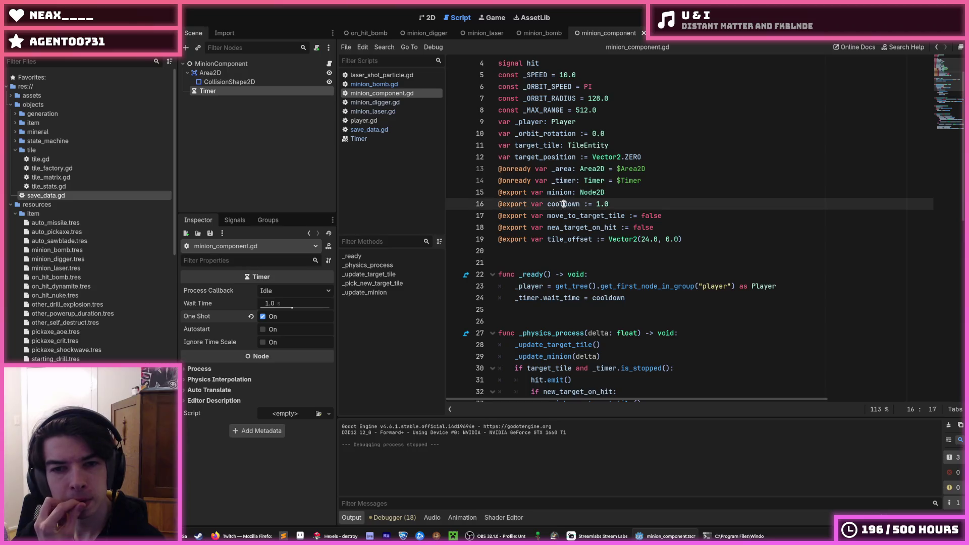
{"action": "double_click", "coordinate": [563, 204]}
{"action": "right_click", "coordinate": [563, 204]}
{"action": "scroll", "coordinate": [596, 270], "scroll_direction": "down", "scroll_amount": 6}
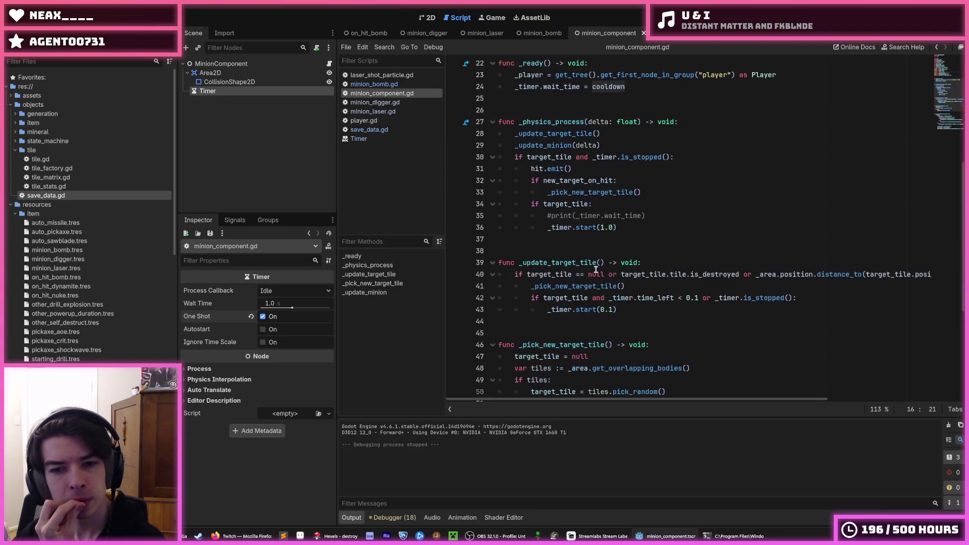
{"action": "left_click_drag", "start_coordinate": [612, 228], "coordinate": [599, 230]}
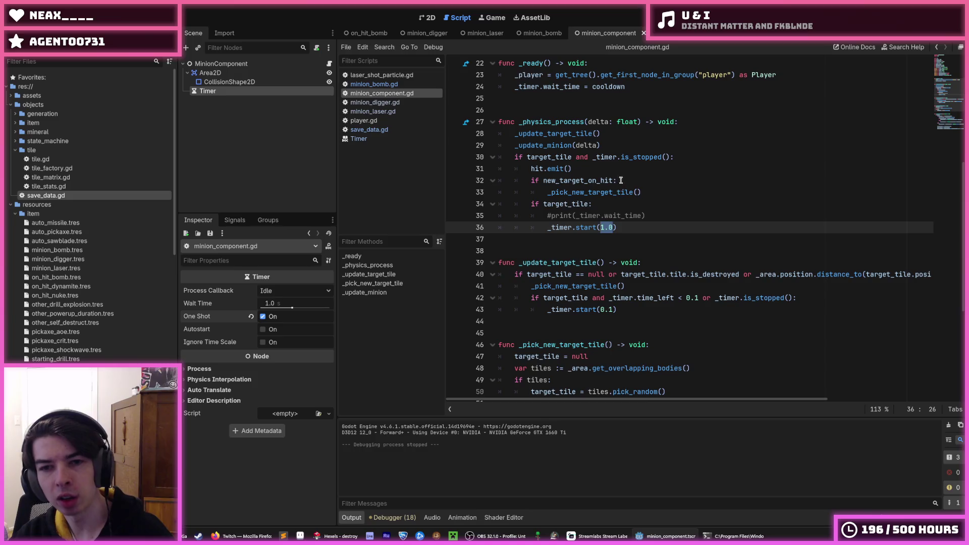
{"action": "key", "text": "ctrl+v"}
Step: Delete the wait_time assignment line in _ready and save the script
{"action": "scroll", "coordinate": [629, 157], "scroll_direction": "up", "scroll_amount": 6}
{"action": "left_click_drag", "start_coordinate": [625, 157], "coordinate": [443, 155]}
{"action": "key", "text": "BackSpace"}
{"action": "key", "text": "BackSpace"}
{"action": "key", "text": "ctrl+s"}
Step: Save the minion component scene and run the game
{"action": "scroll", "coordinate": [667, 196], "scroll_direction": "down", "scroll_amount": 3}
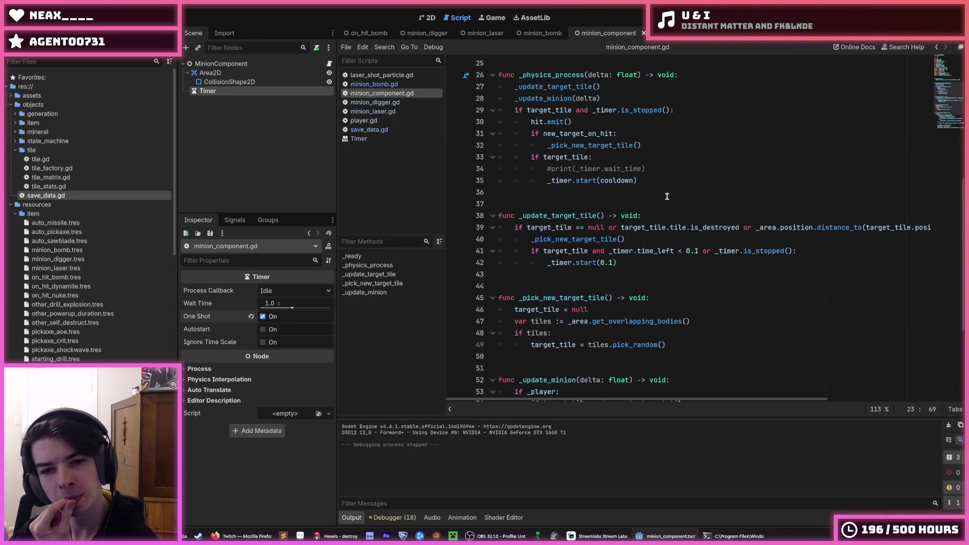
{"action": "scroll", "coordinate": [667, 196], "scroll_direction": "up", "scroll_amount": 3}
{"action": "left_click", "coordinate": [656, 234]}
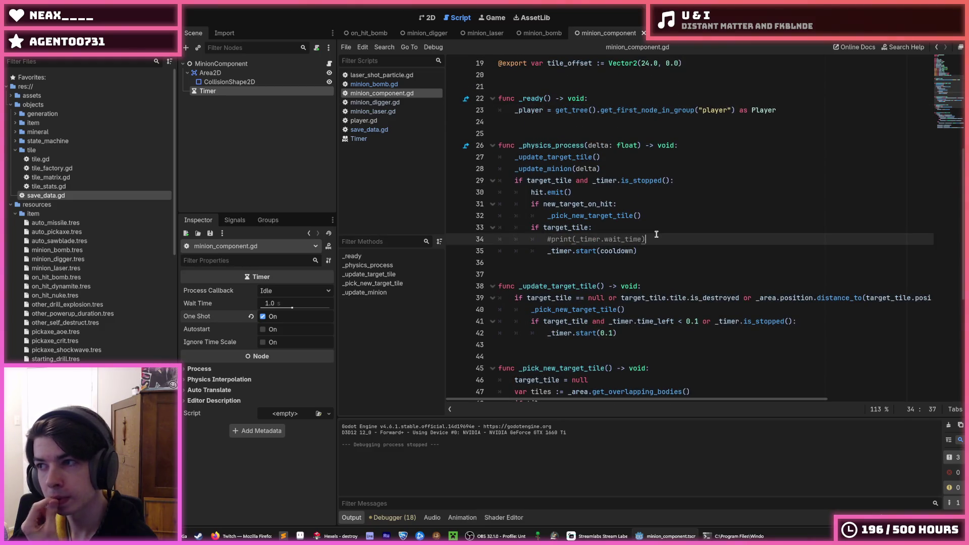
{"action": "left_click", "coordinate": [690, 199]}
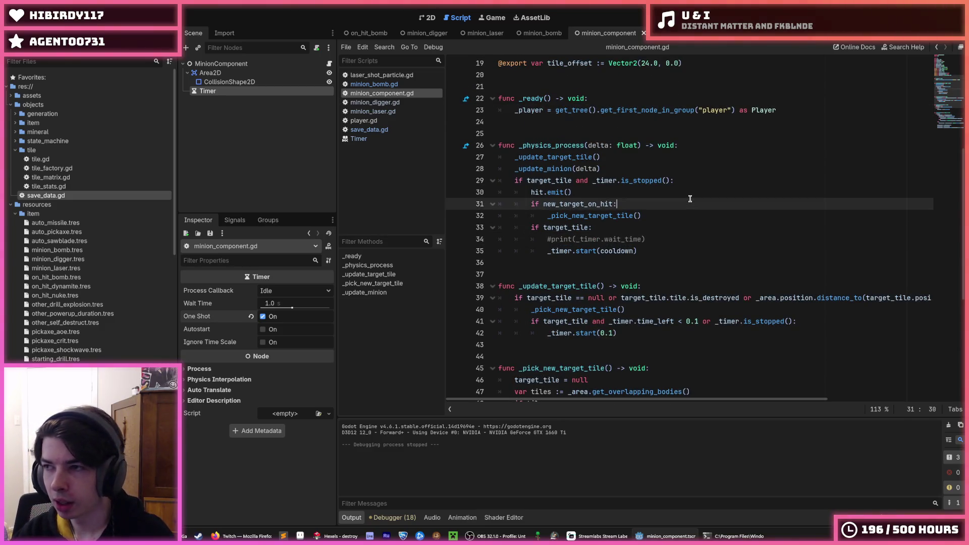
{"action": "key", "text": "ctrl+s"}
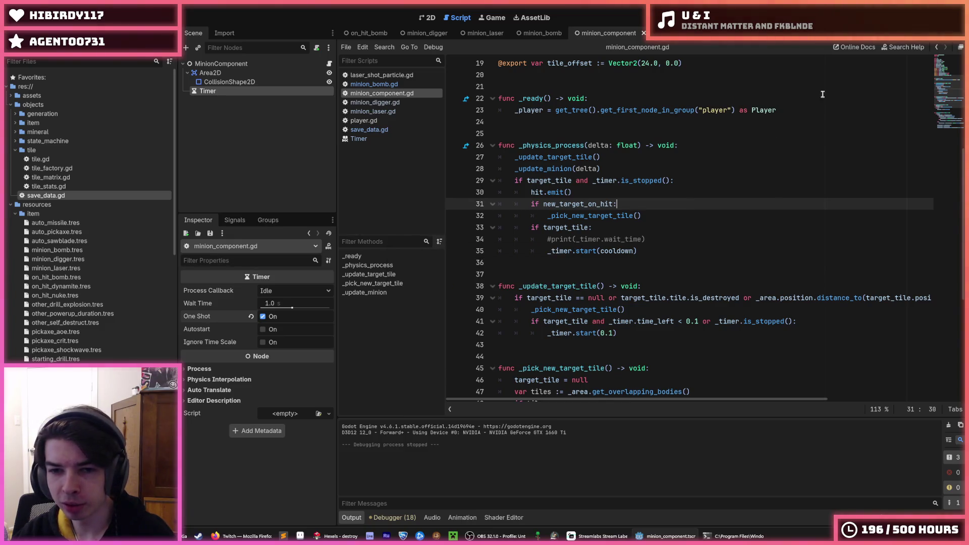
{"action": "key", "text": "F5"}
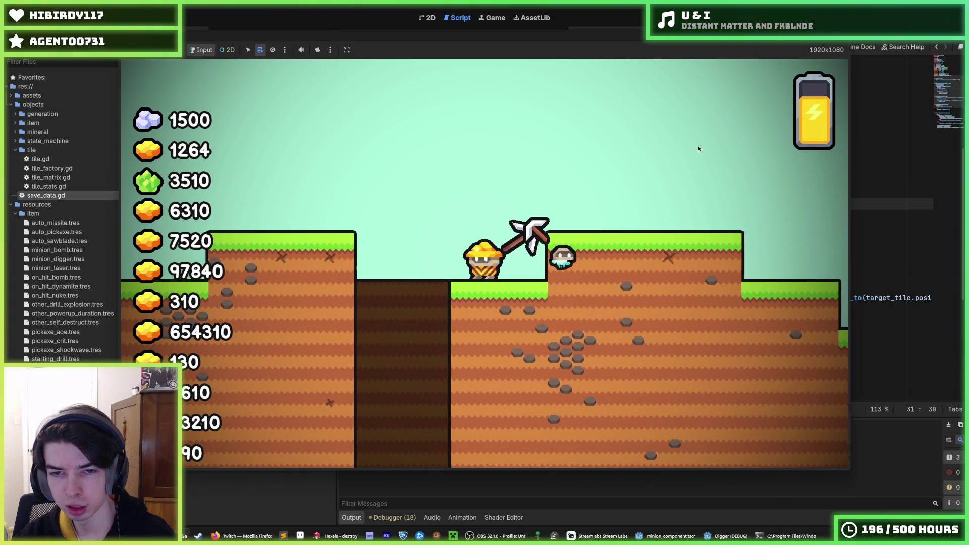
Step: Change the 0.1 threshold and restart delay on lines 41–42 to 0.3, then play-test
{"action": "key", "text": "F8"}
{"action": "left_click", "coordinate": [611, 334]}
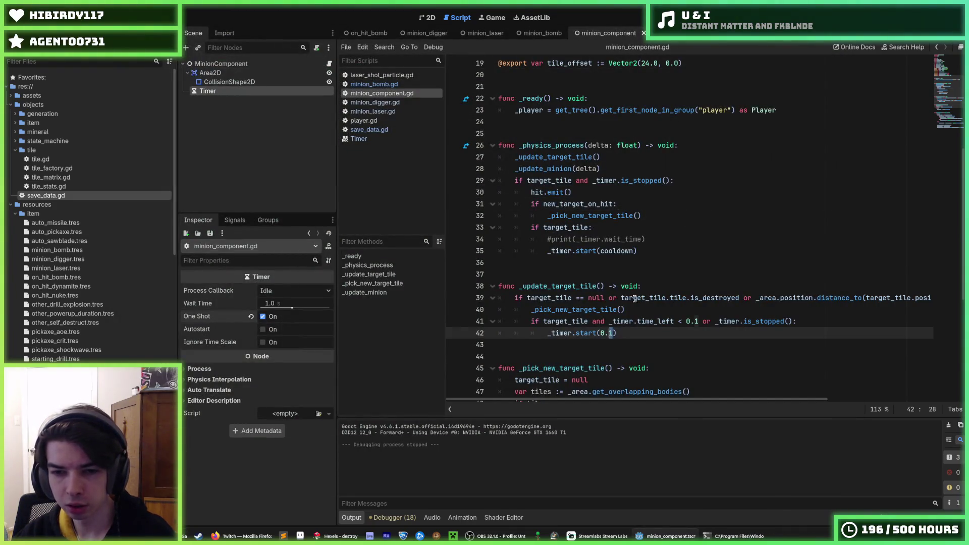
{"action": "left_click", "coordinate": [701, 318]}
{"action": "key", "text": "F5"}
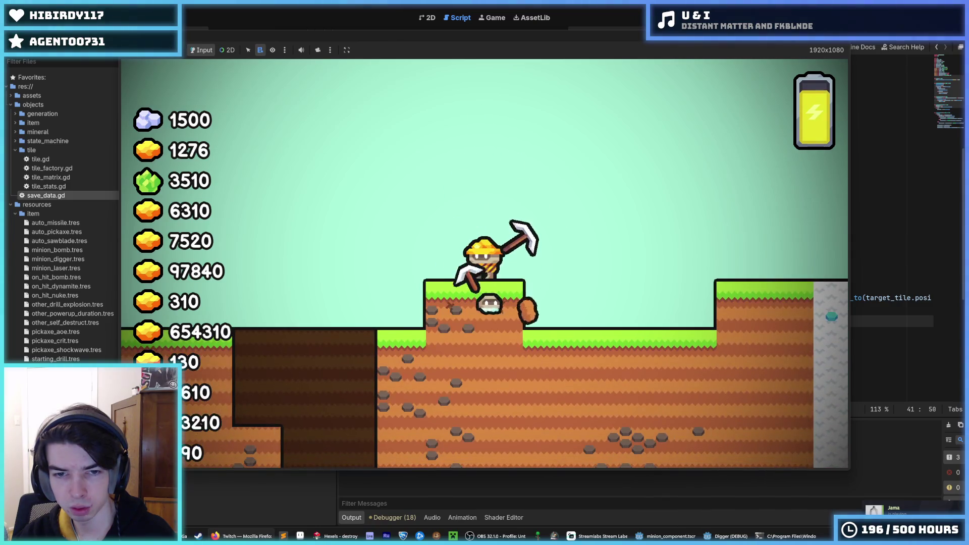
{"action": "key", "text": "F8"}
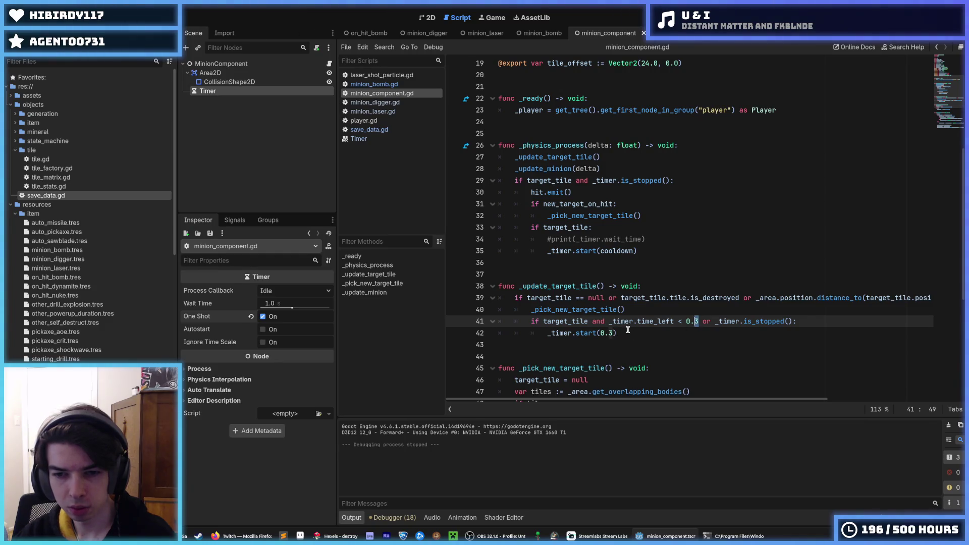
Step: Use _MIN_COOLDOWN on line 41, declare 'const _MIN_COOLDOWN = 0.5' near the top, save and run
{"action": "type", "text": "MIN_COOLDOWN"}
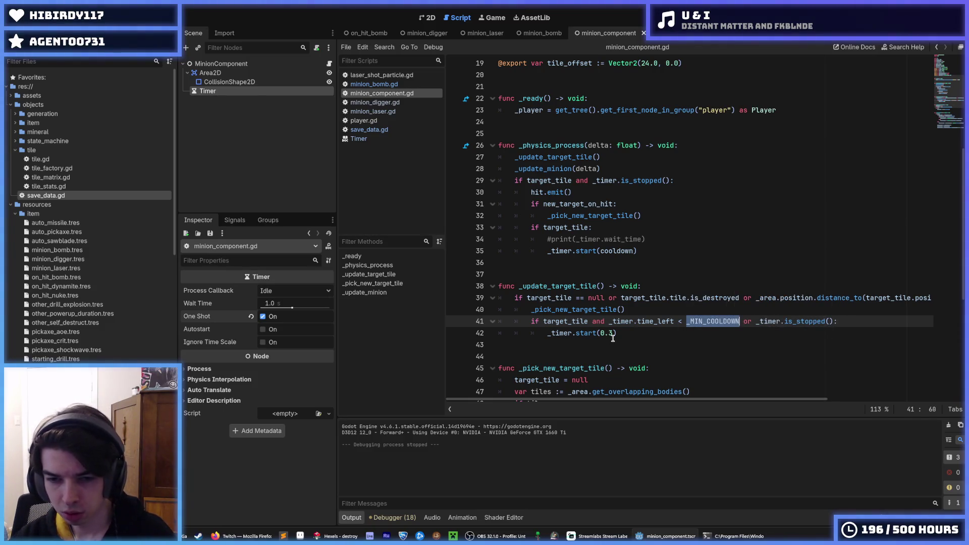
{"action": "left_click", "coordinate": [610, 333]}
{"action": "scroll", "coordinate": [591, 218], "scroll_direction": "up", "scroll_amount": 6}
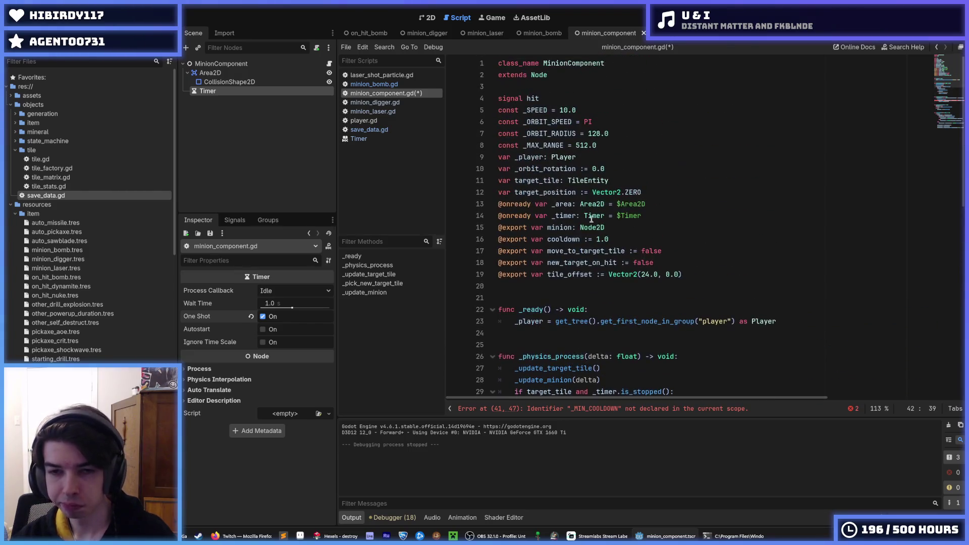
{"action": "left_click", "coordinate": [564, 91]}
{"action": "key", "text": "Return"}
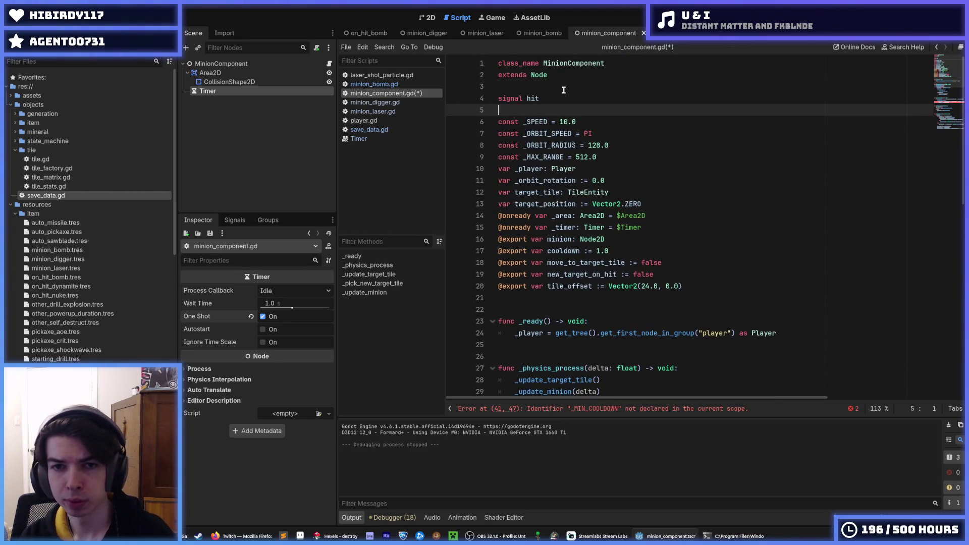
{"action": "type", "text": "_MIN_COOLDOWN"}
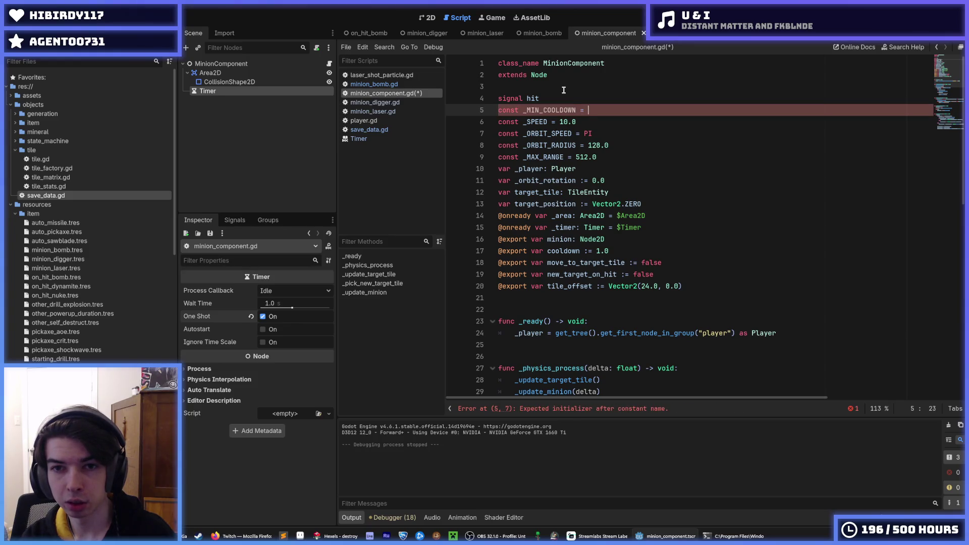
{"action": "key", "text": "ctrl+s"}
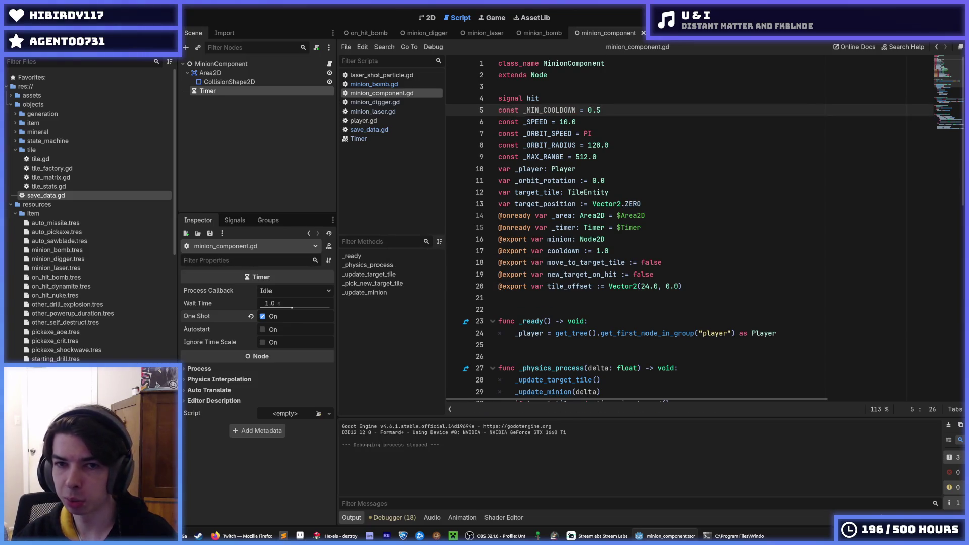
{"action": "key", "text": "F5"}
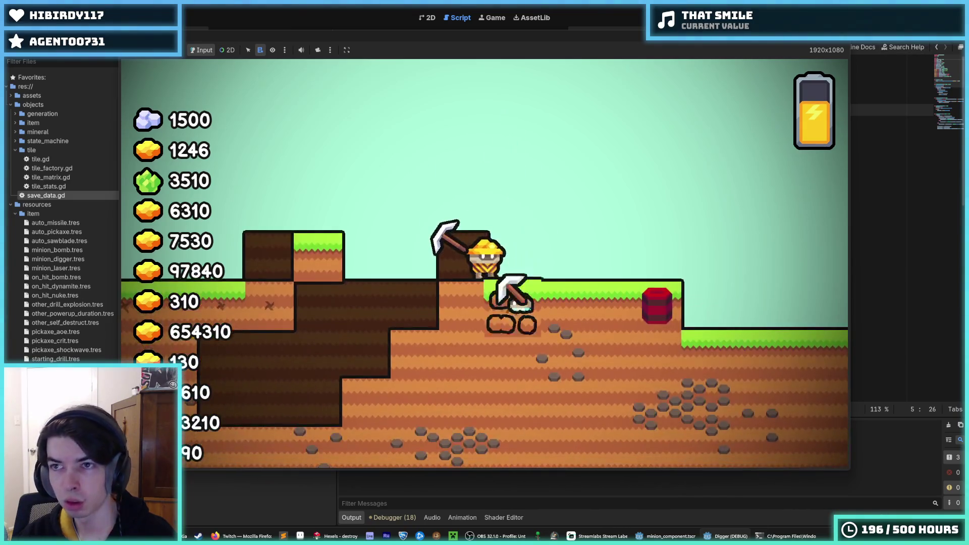
Step: Move the _MIN_COOLDOWN constant below _MAX_RANGE, then play-test the game twice
{"action": "key", "text": "F8"}
{"action": "left_click", "coordinate": [699, 145]}
{"action": "left_click", "coordinate": [616, 110]}
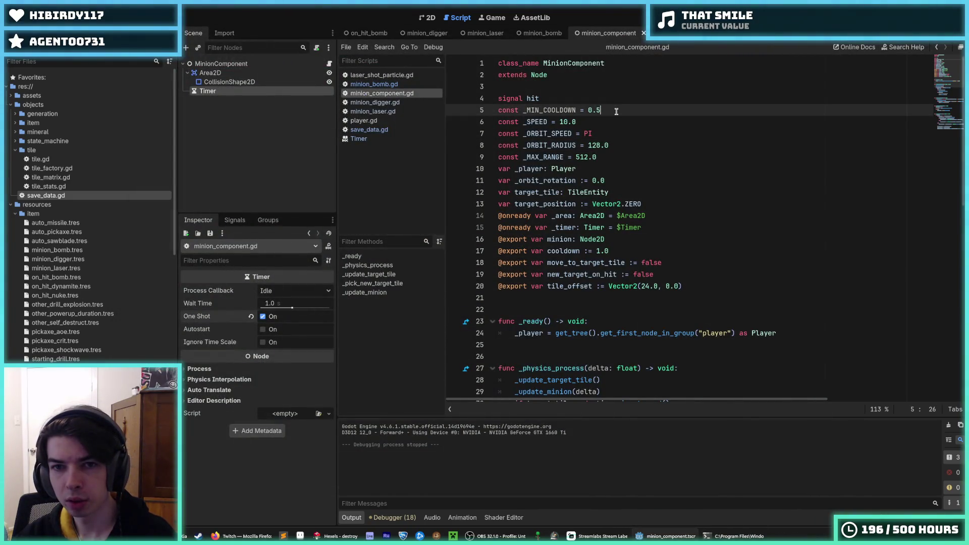
{"action": "key", "text": "alt+Down"}
{"action": "key", "text": "alt+Down"}
{"action": "key", "text": "alt+Down"}
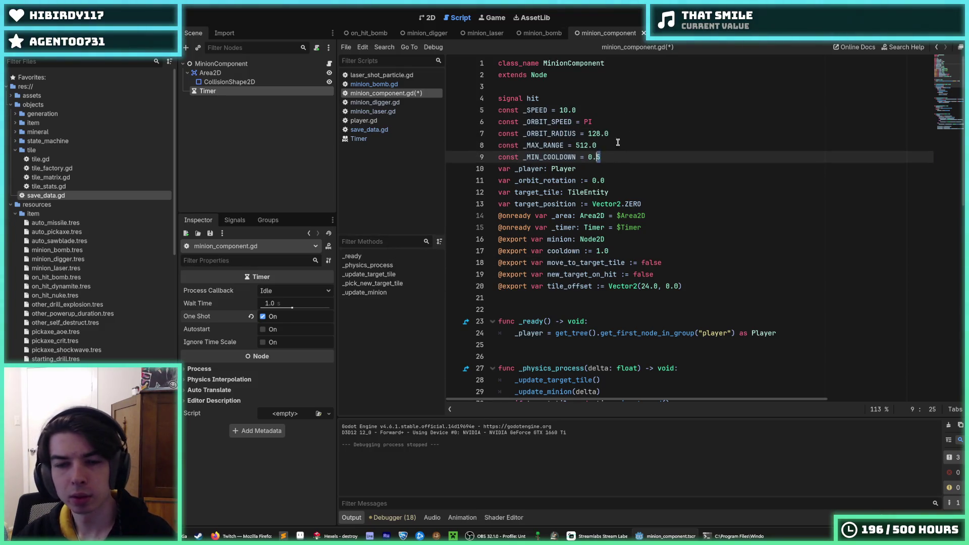
{"action": "key", "text": "F5"}
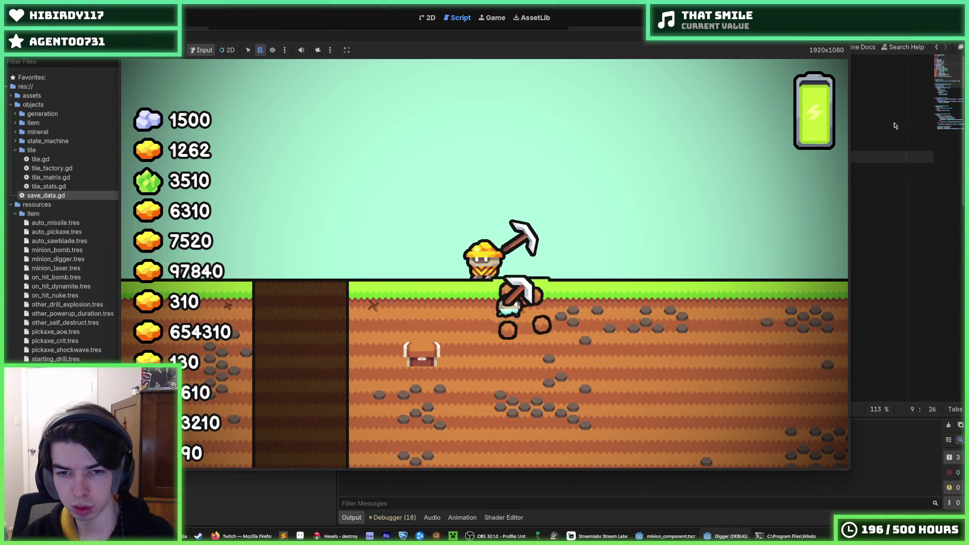
{"action": "key", "text": "F8"}
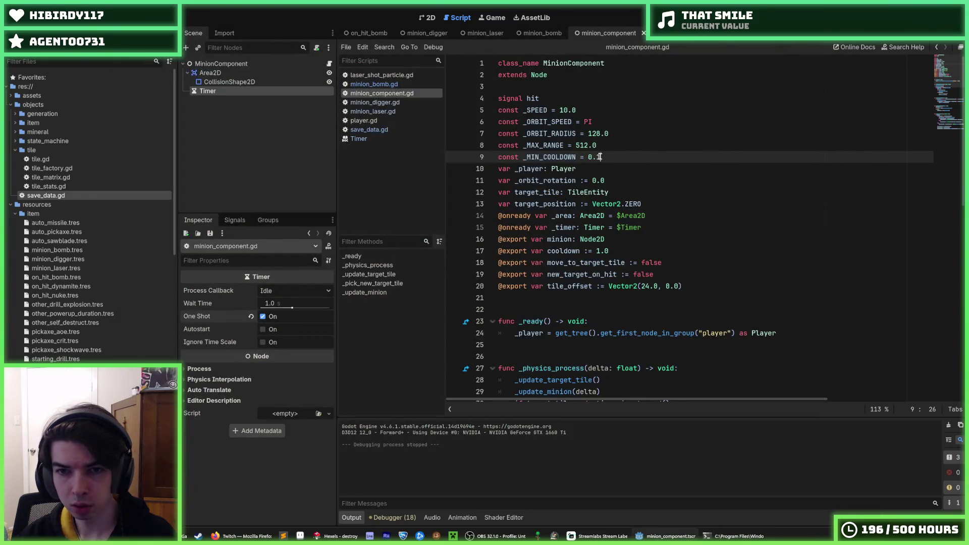
{"action": "key", "text": "F5"}
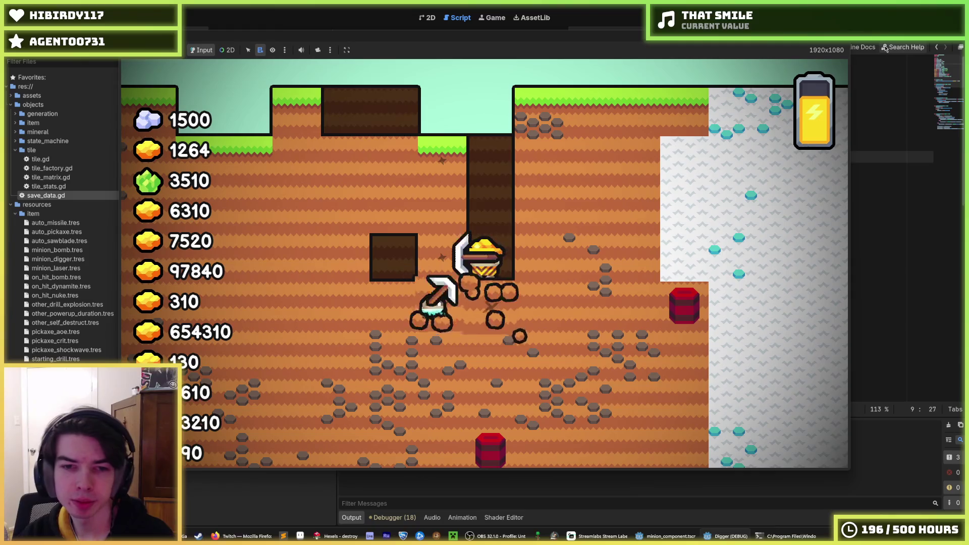
{"action": "key", "text": "F8"}
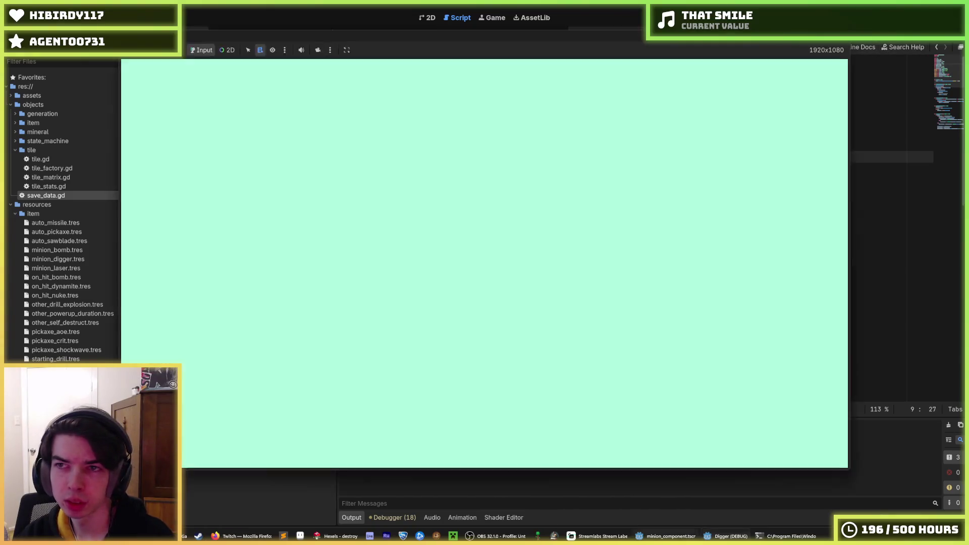
Step: Uncomment the two MINION_LASER entries in save_data.gd's items dictionary
{"action": "left_click", "coordinate": [369, 129]}
{"action": "left_click", "coordinate": [650, 305]}
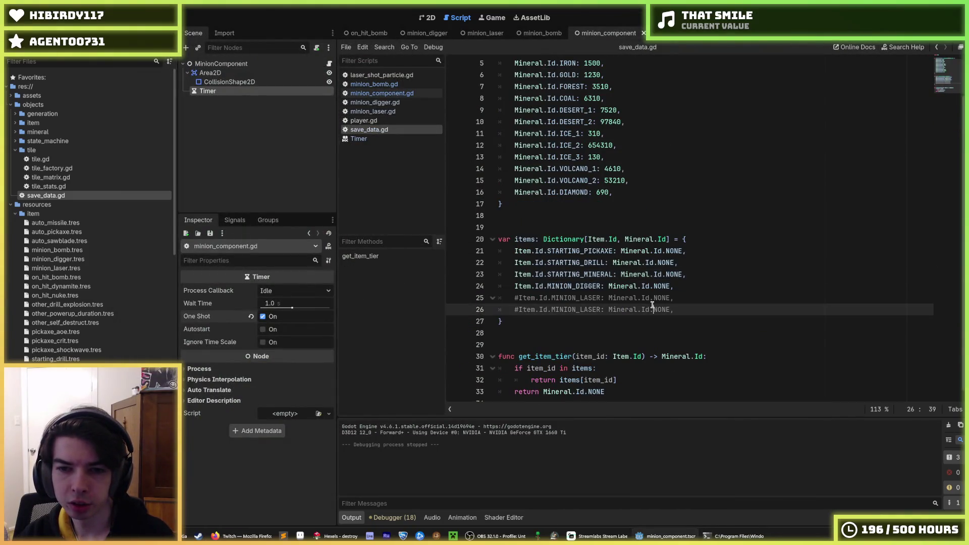
{"action": "left_click_drag", "start_coordinate": [642, 298], "coordinate": [647, 309]}
{"action": "key", "text": "ctrl+k"}
{"action": "key", "text": "Left"}
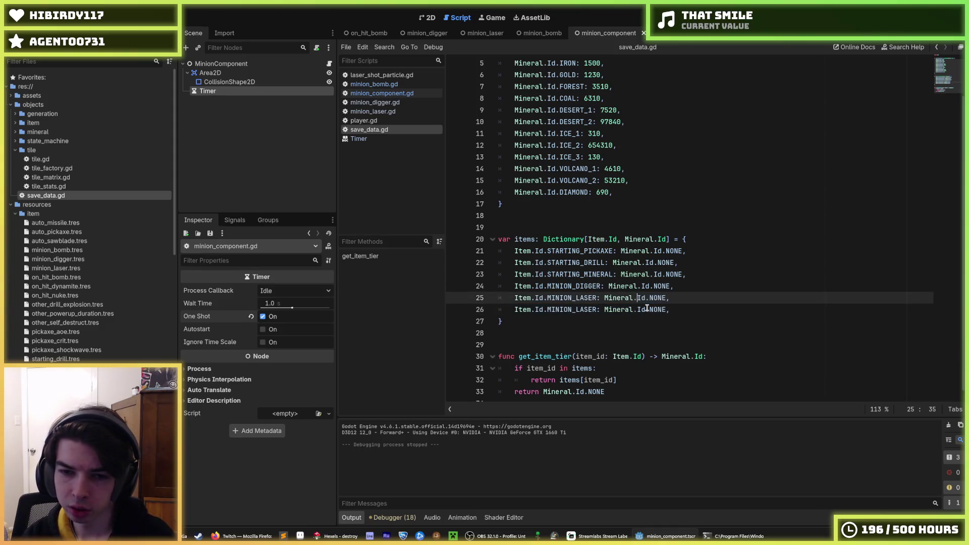
Step: Rename the second entry to MINION_BOMB and run the game
{"action": "key", "text": "Down"}
{"action": "key", "text": "Left"}
{"action": "key", "text": "Left"}
{"action": "key", "text": "Left"}
{"action": "key", "text": "BackSpace"}
{"action": "key", "text": "BackSpace"}
{"action": "key", "text": "BackSpace"}
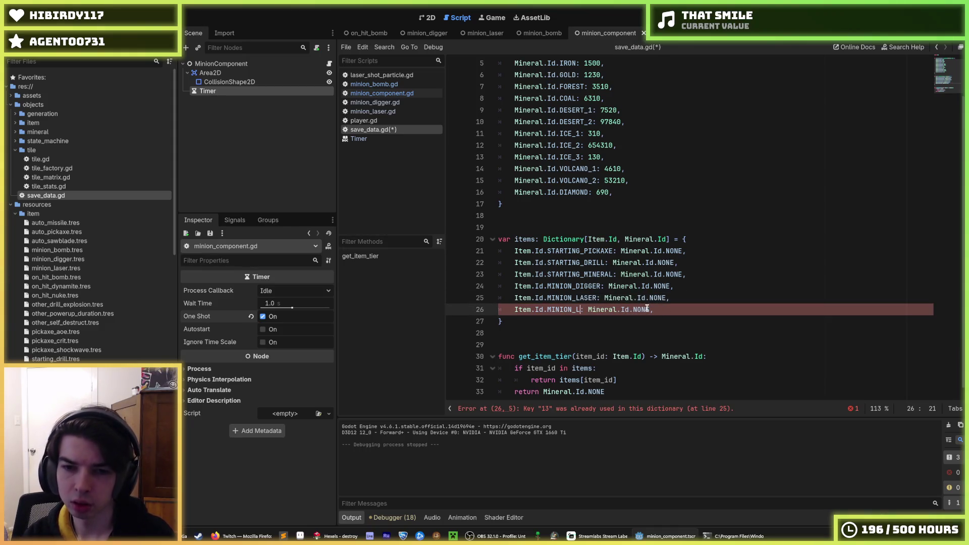
{"action": "type", "text": "BOMB"}
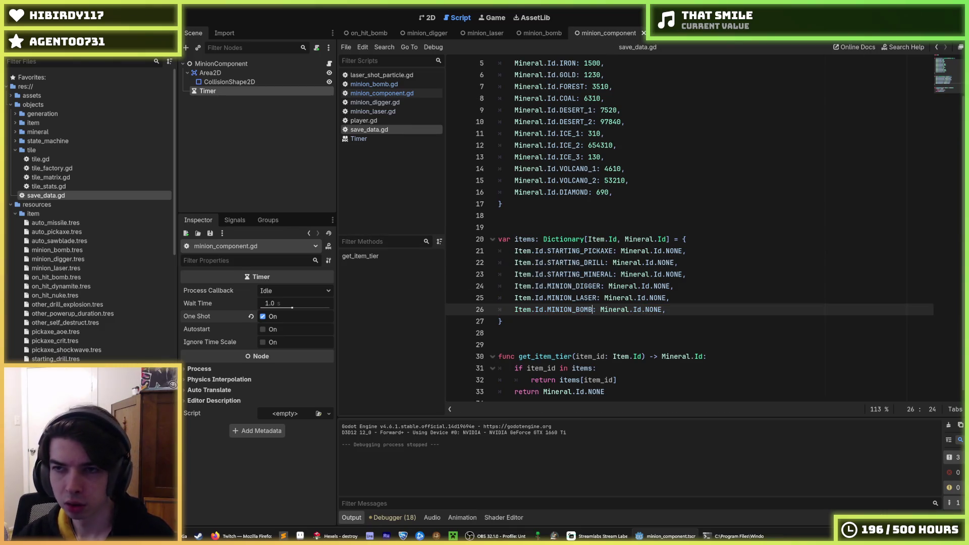
{"action": "key", "text": "F5"}
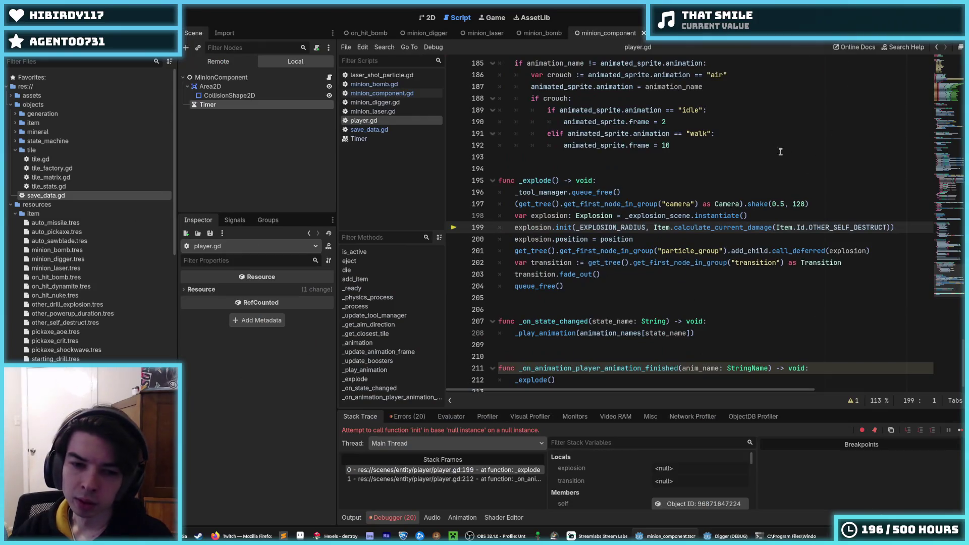
{"action": "left_click", "coordinate": [780, 145]}
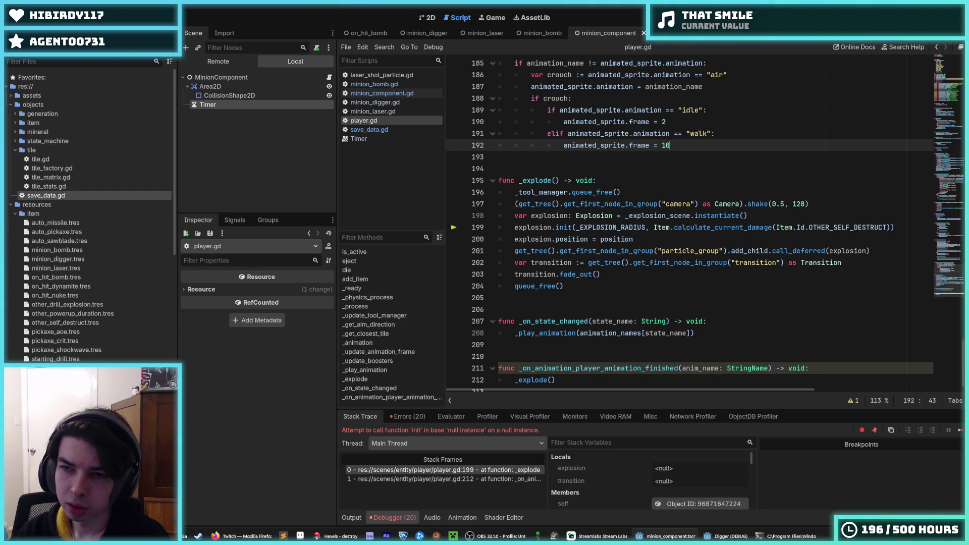
Step: Open explosion.tscn from entity/projectile and inspect its Sprite2D, Area2D and Explosion nodes in 2D
{"action": "key", "text": "F8"}
{"action": "scroll", "coordinate": [107, 349], "scroll_direction": "down", "scroll_amount": 15}
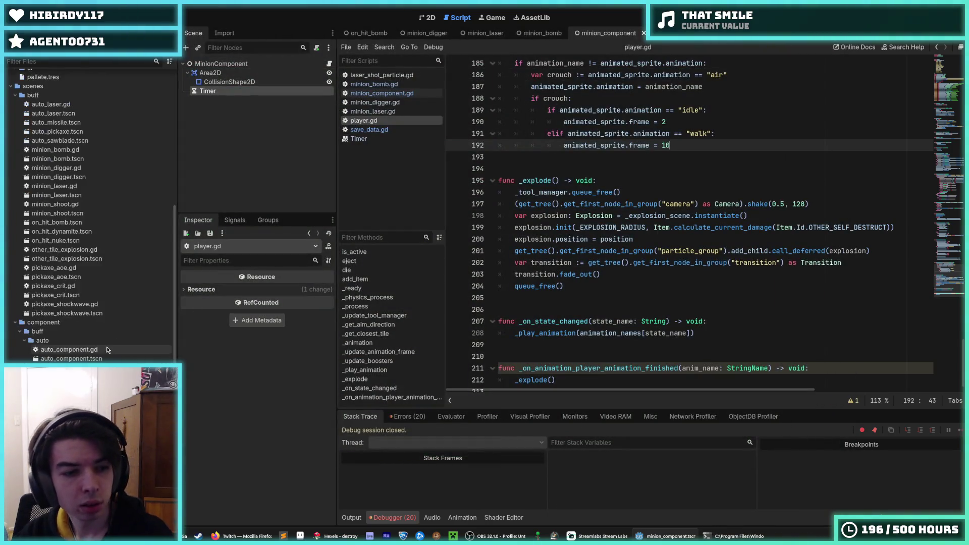
{"action": "scroll", "coordinate": [114, 333], "scroll_direction": "down", "scroll_amount": 5}
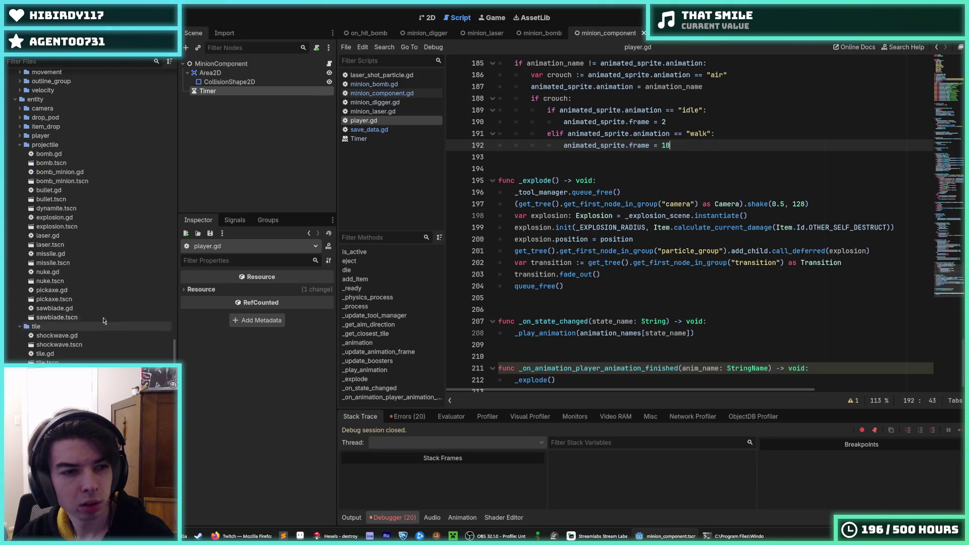
{"action": "double_click", "coordinate": [64, 226]}
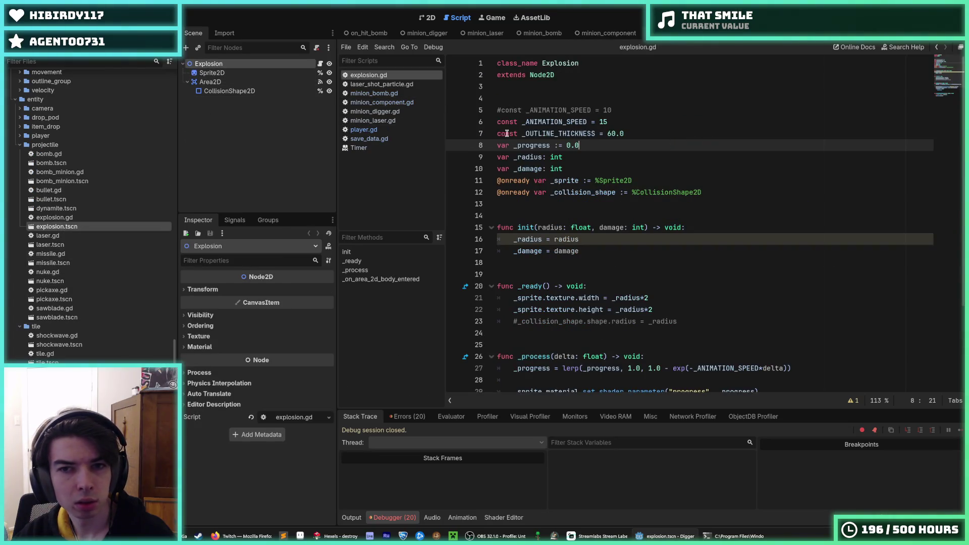
{"action": "scroll", "coordinate": [580, 242], "scroll_direction": "down", "scroll_amount": 3}
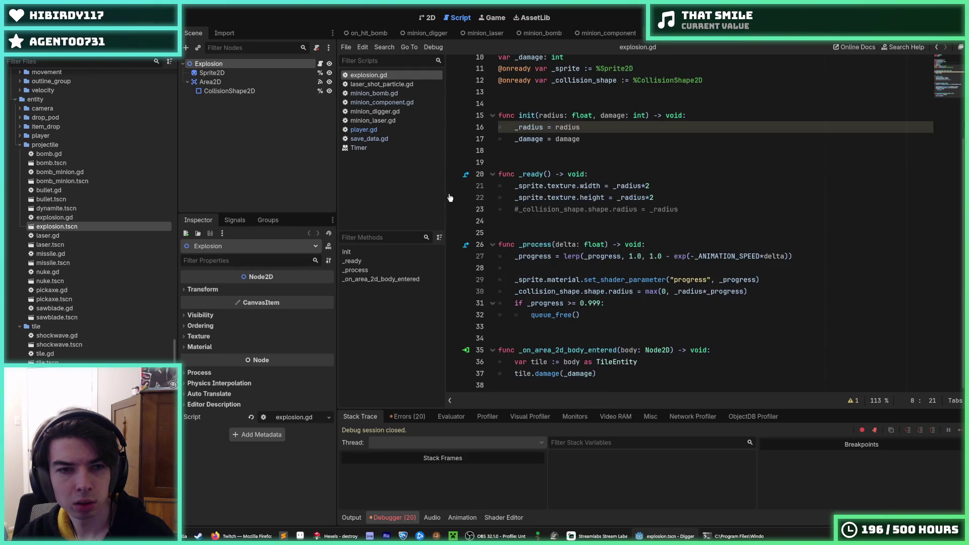
{"action": "left_click", "coordinate": [210, 73]}
{"action": "left_click", "coordinate": [224, 81]}
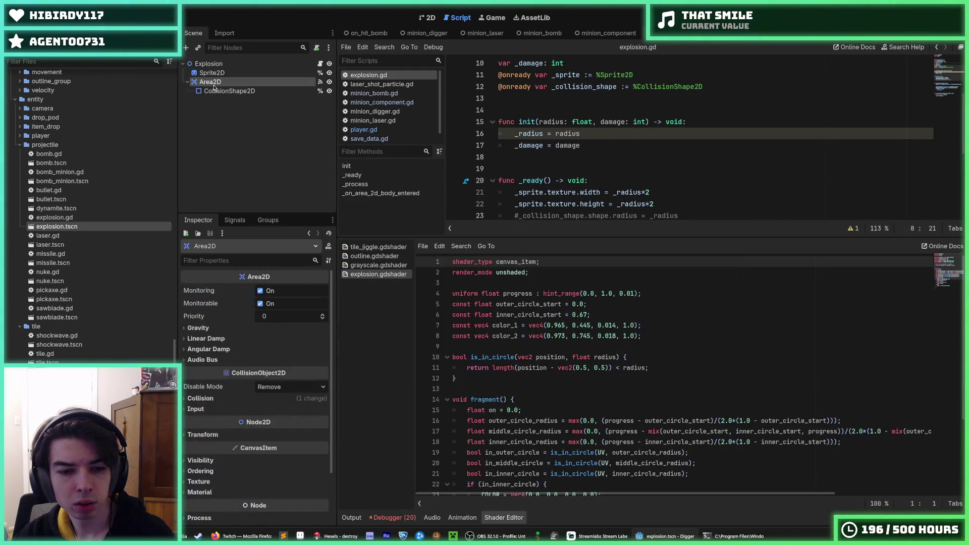
{"action": "left_click", "coordinate": [208, 63]}
{"action": "left_click", "coordinate": [426, 17]}
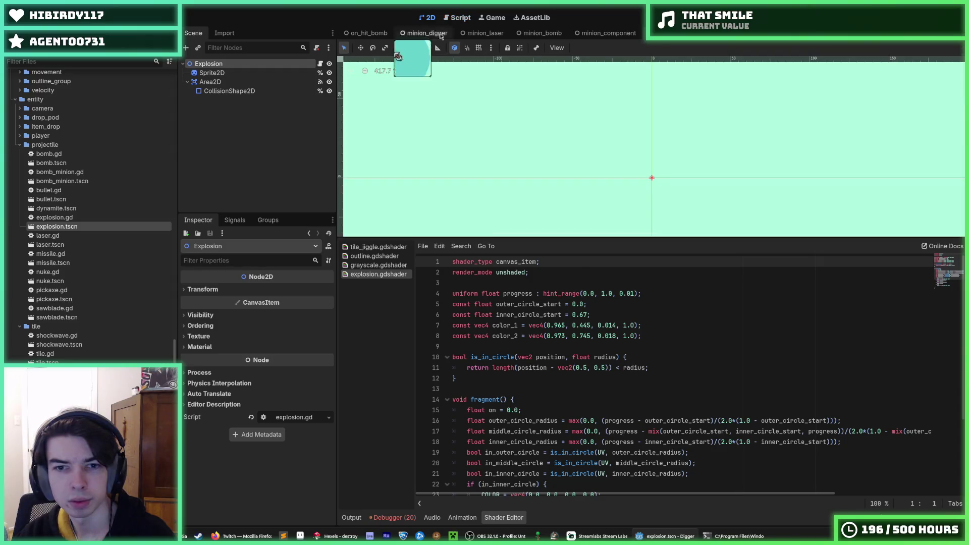
{"action": "key", "text": "ctrl+s"}
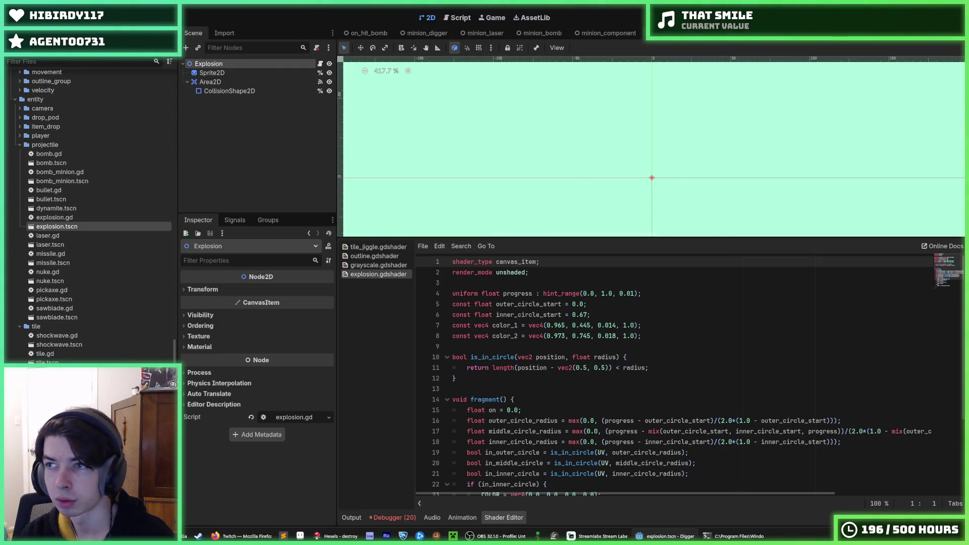